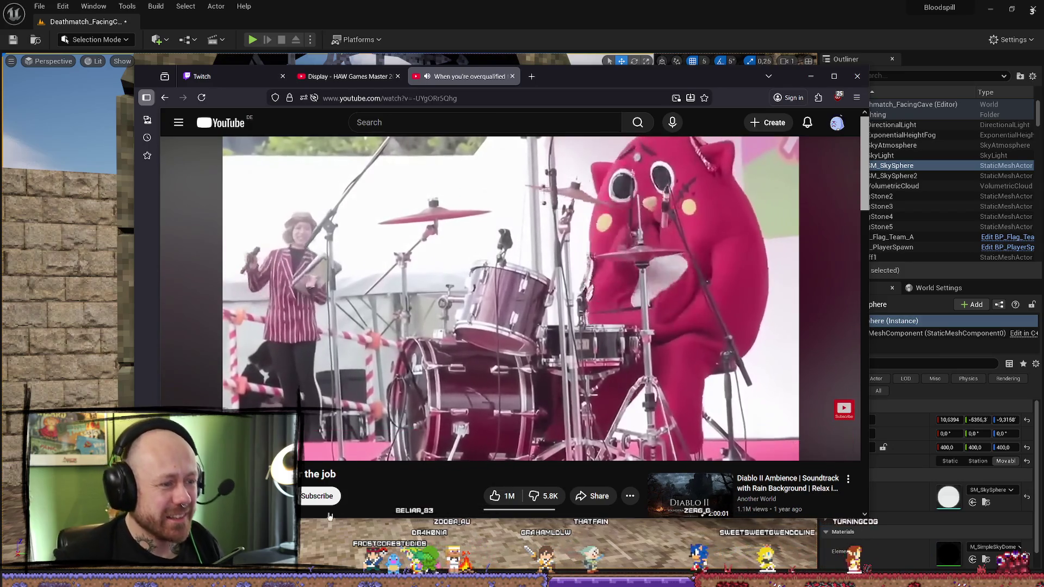
# Step: Seek the drummer video, expand its description and highlight 'emotional stability' in a comment
pyautogui.moveTo(422, 431); pyautogui.dragTo(425, 433)
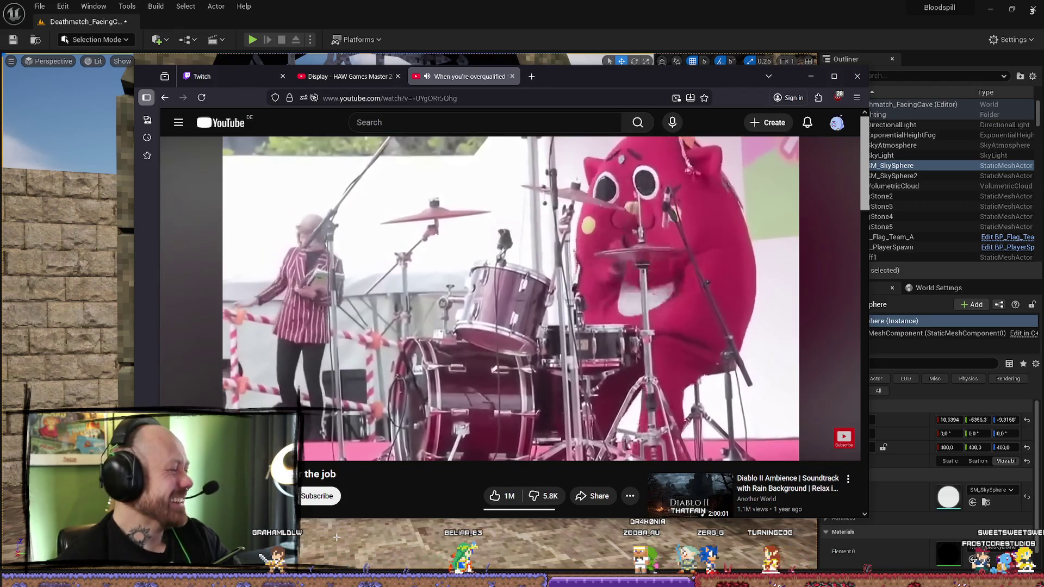
pyautogui.moveTo(525, 412)
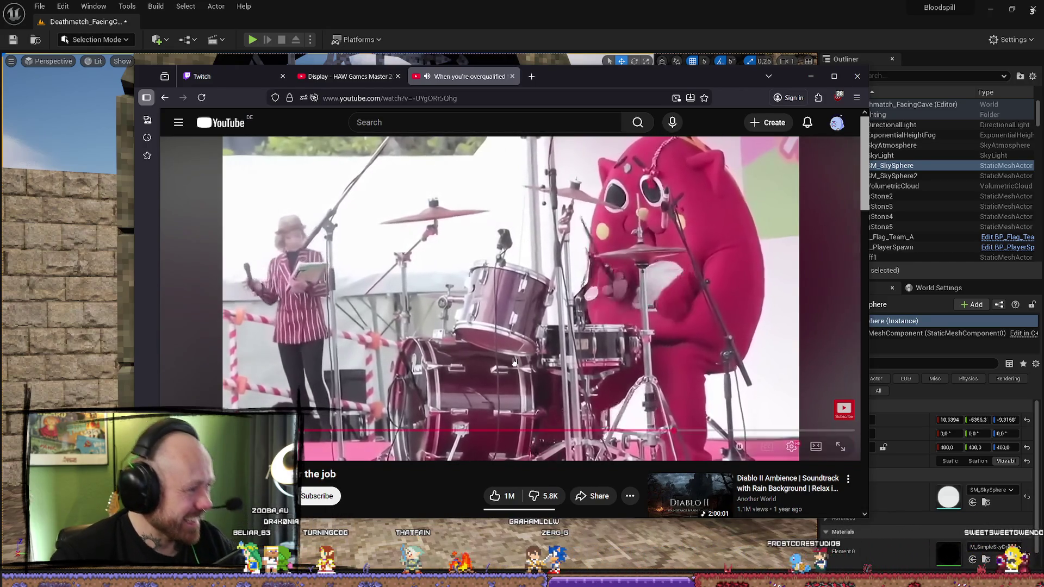
pyautogui.moveTo(514, 362)
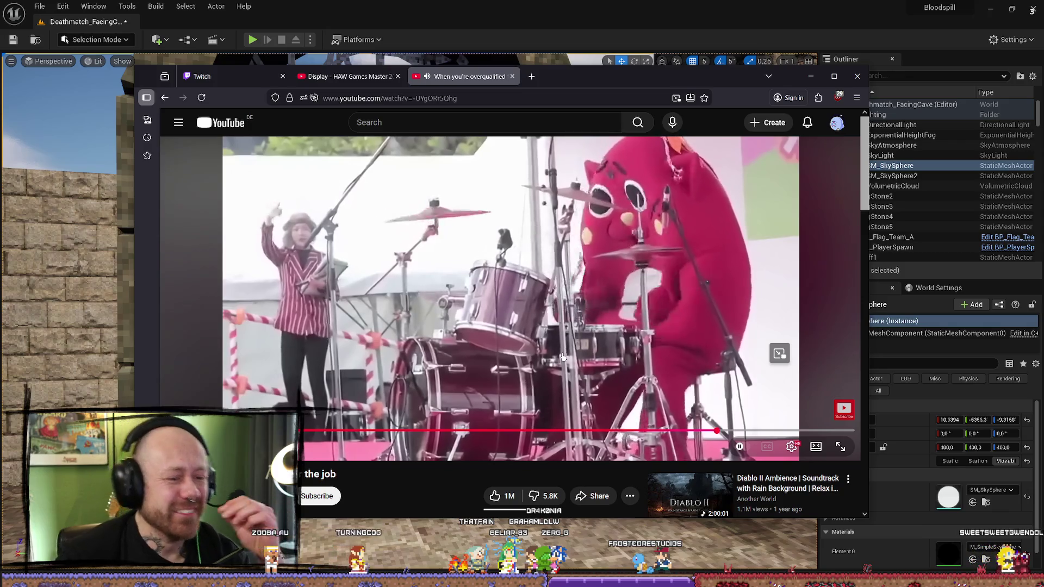
pyautogui.scroll(-4, 503, 322)
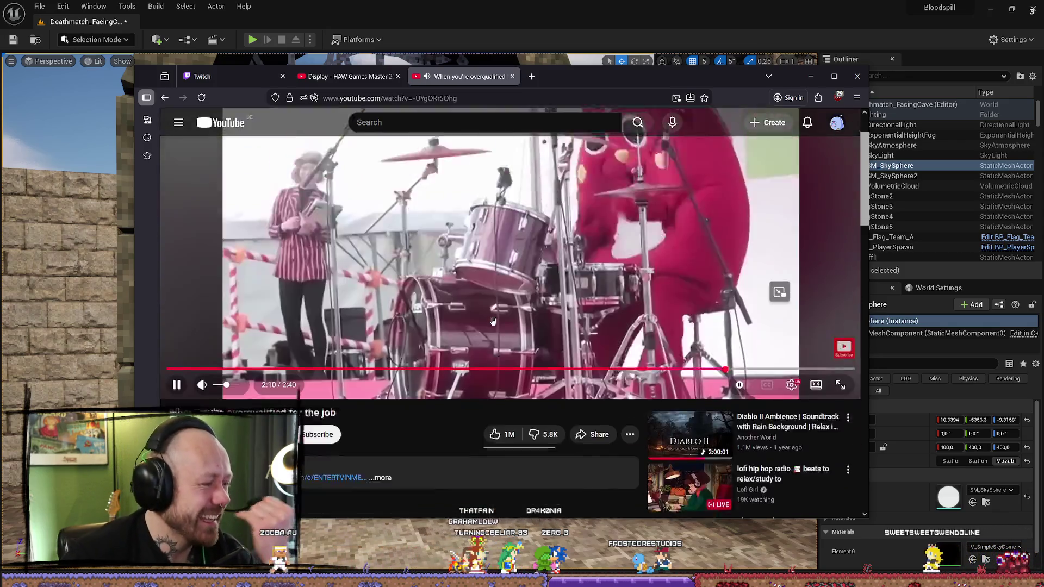
pyautogui.scroll(4, 503, 322)
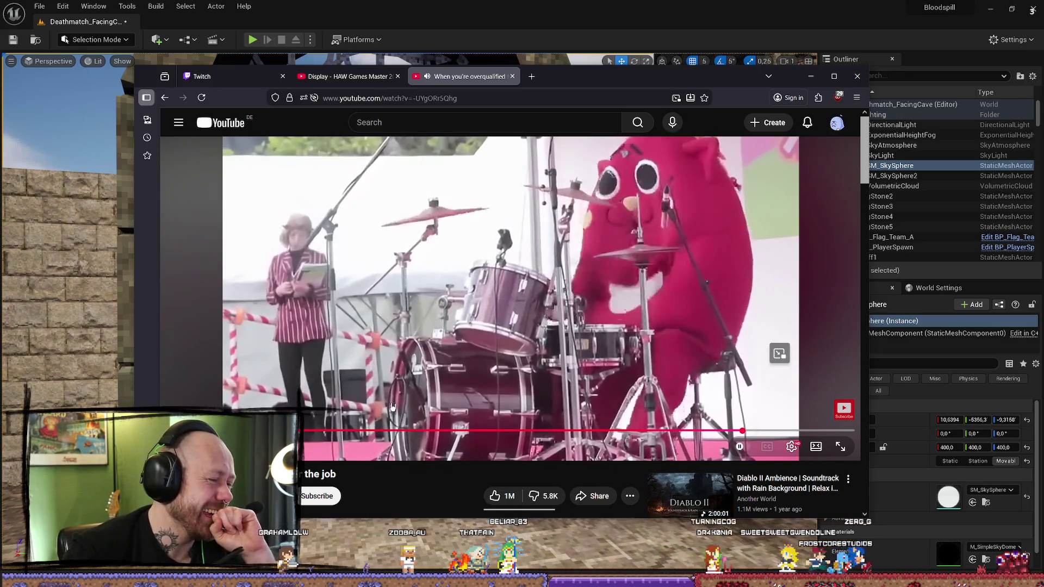
pyautogui.scroll(-1, 392, 416)
pyautogui.click(392, 485)
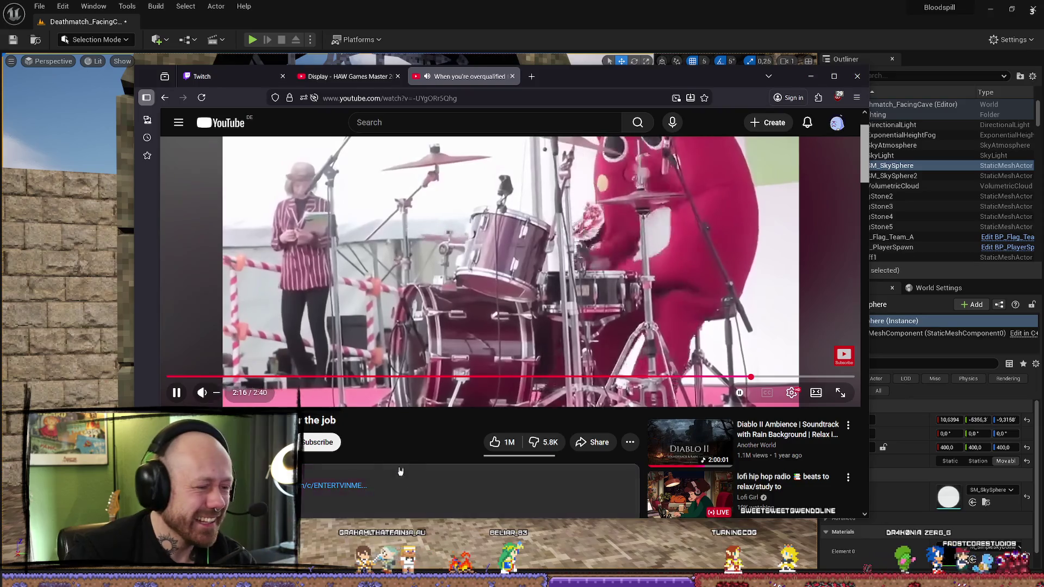
pyautogui.scroll(-5, 415, 431)
pyautogui.scroll(-6, 417, 431)
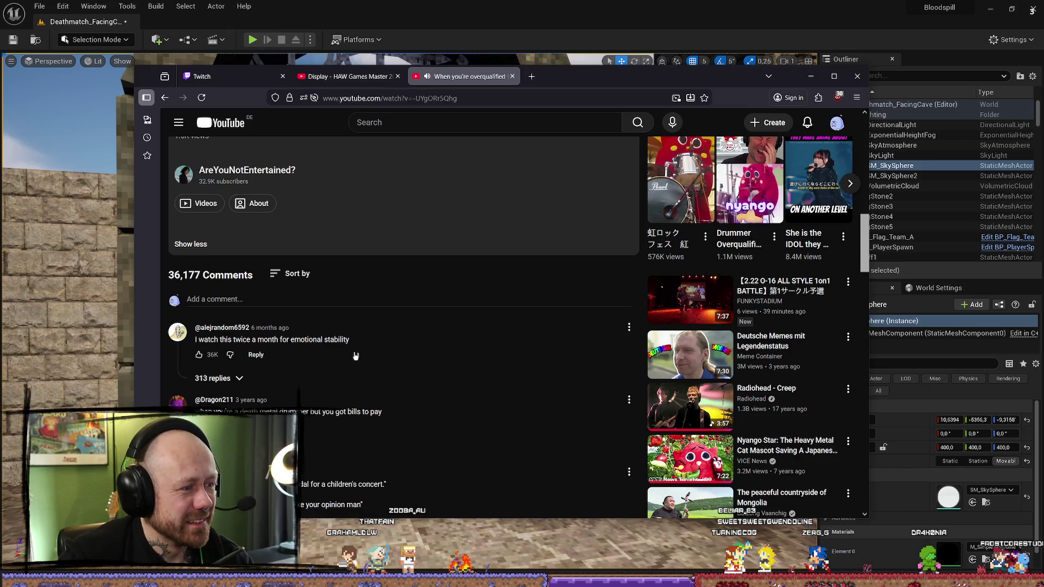
pyautogui.moveTo(291, 340); pyautogui.dragTo(348, 340)
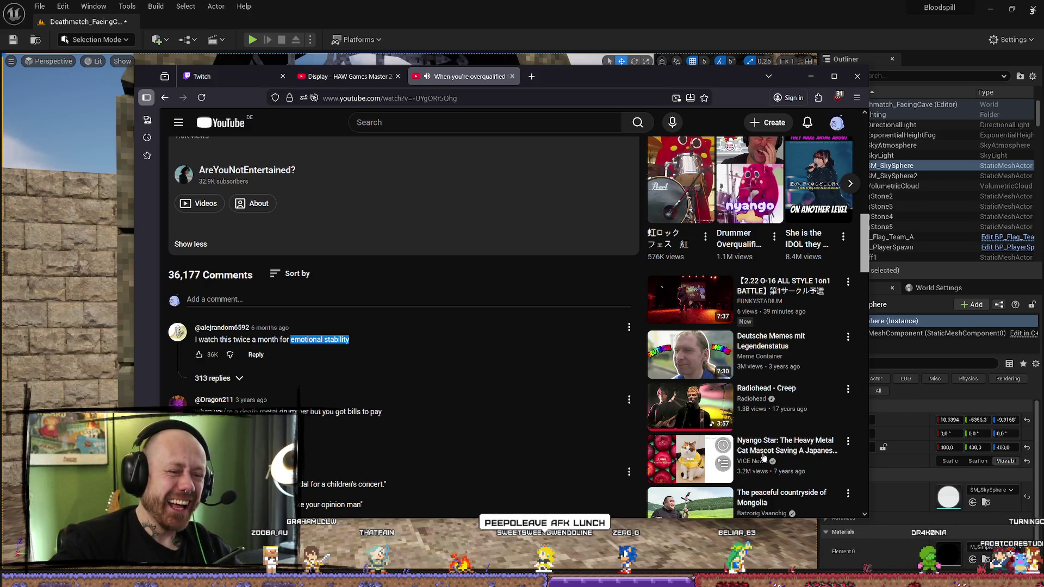
pyautogui.scroll(10, 589, 377)
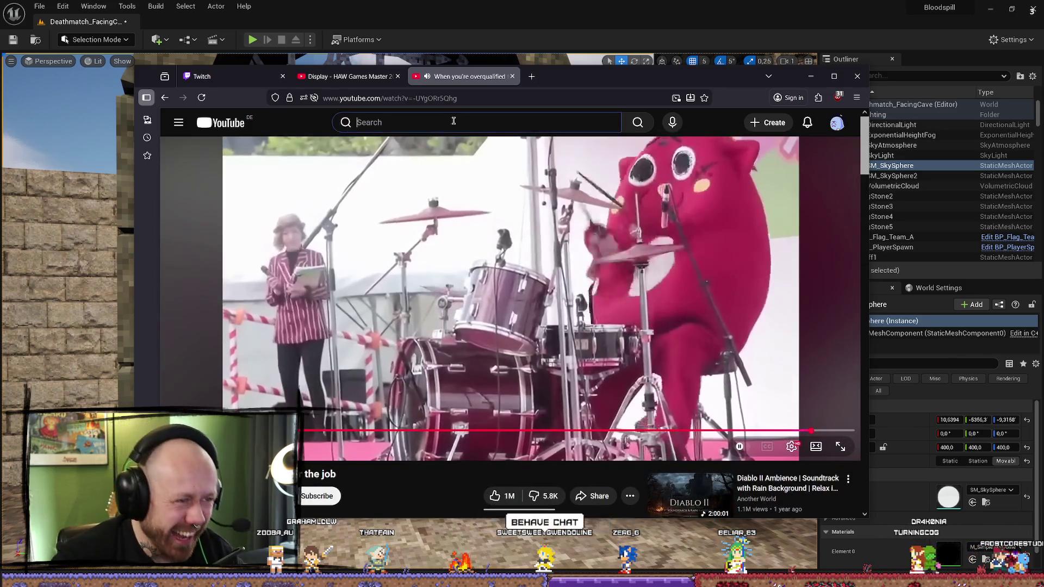
# Step: Search YouTube for 'nyango star' and browse the results
pyautogui.click(462, 122)
pyautogui.write('nyango star')
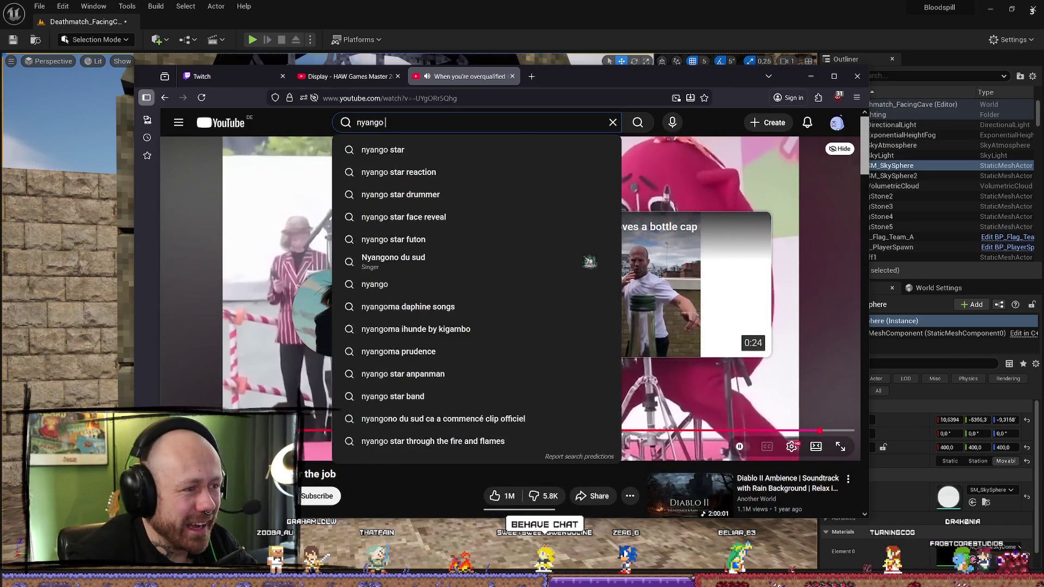
pyautogui.press('Return')
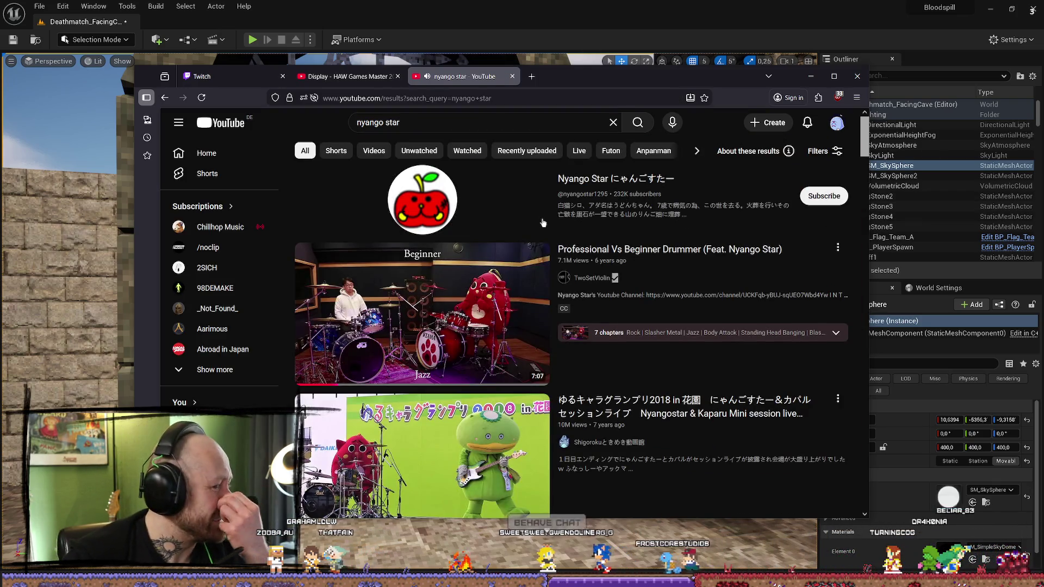
pyautogui.moveTo(555, 249)
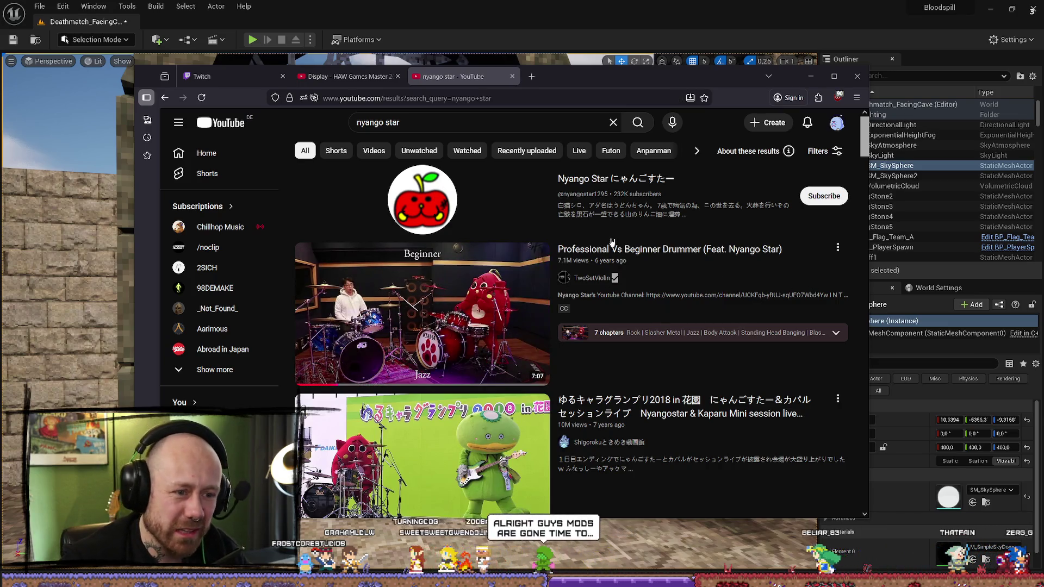
pyautogui.scroll(-2, 512, 281)
pyautogui.scroll(-2, 513, 281)
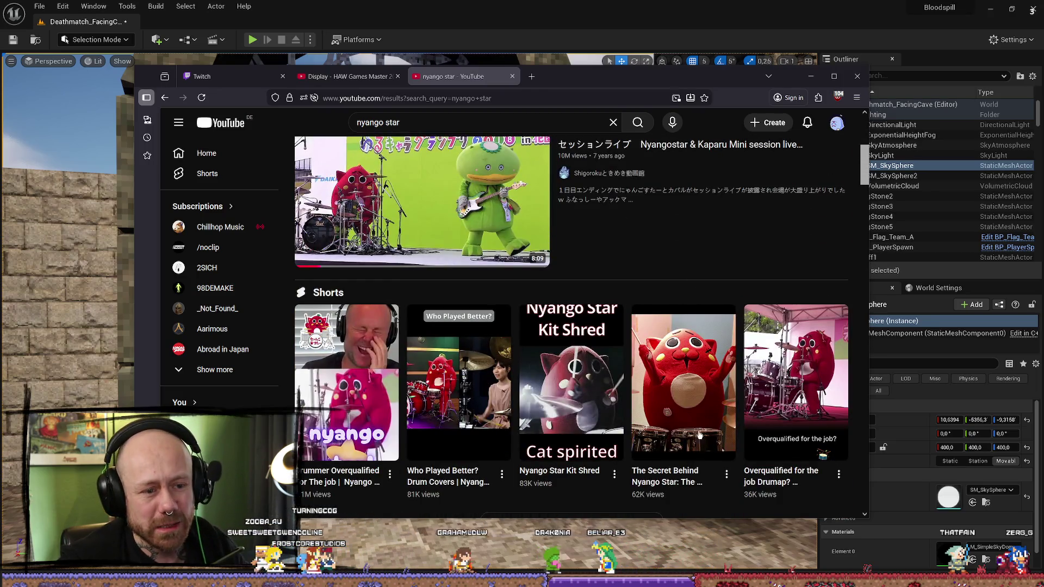
pyautogui.scroll(-3, 695, 446)
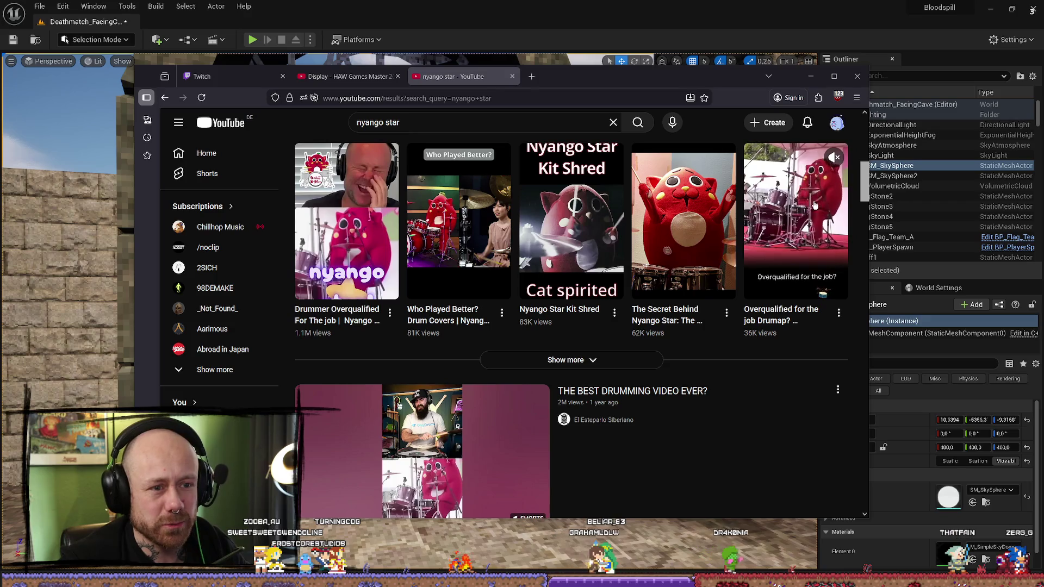
pyautogui.scroll(-5, 728, 235)
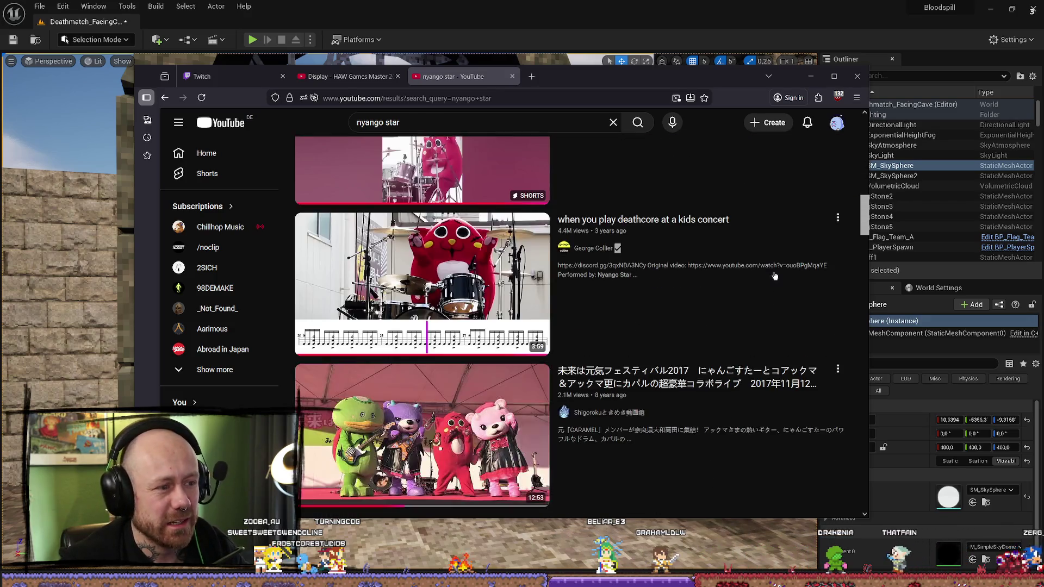
pyautogui.scroll(-5, 647, 289)
pyautogui.scroll(4, 451, 339)
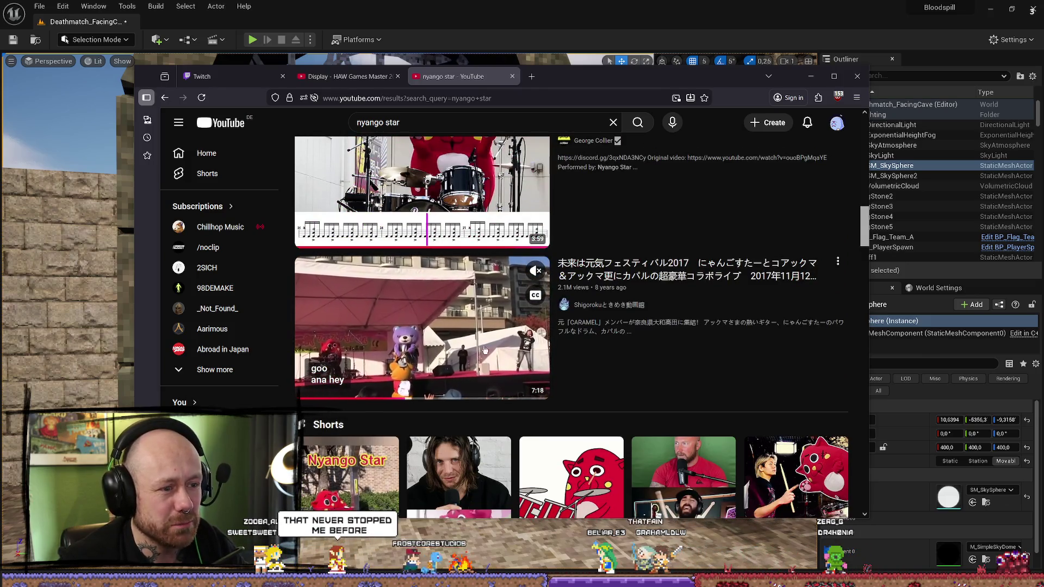
pyautogui.click(486, 365)
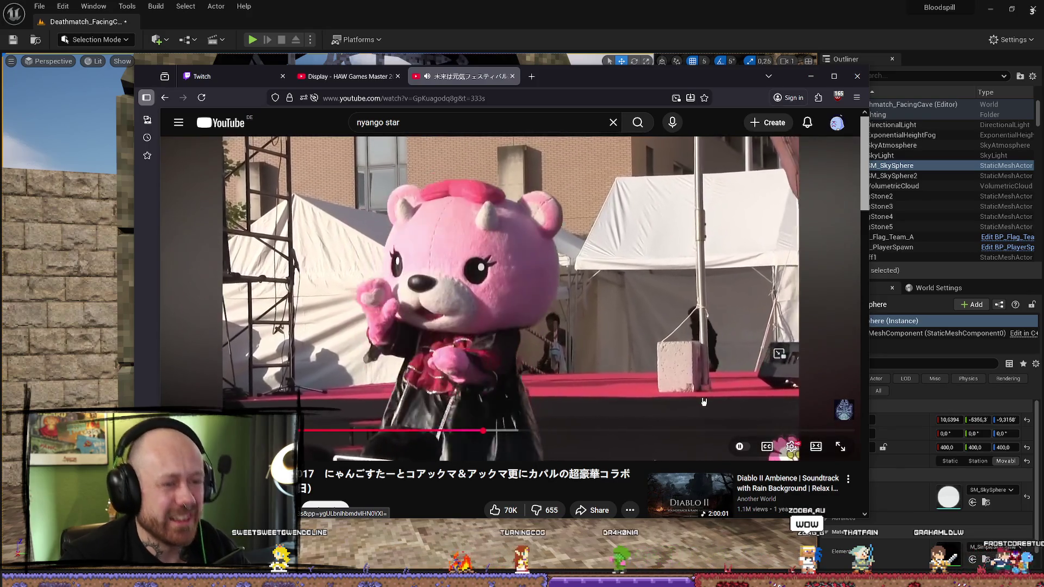
pyautogui.hotkey('alt', 'Left')
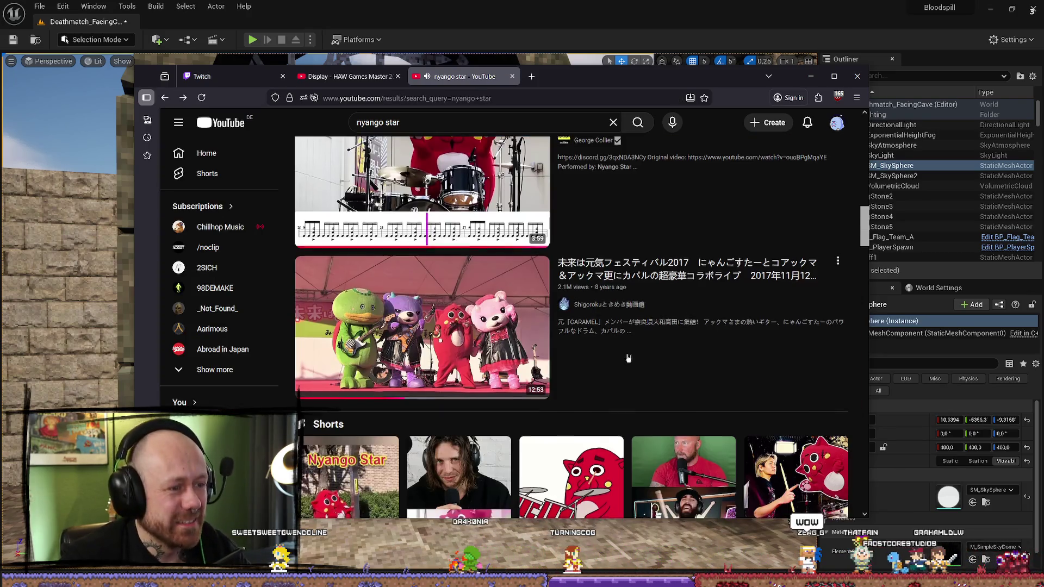
pyautogui.scroll(-7, 641, 313)
pyautogui.scroll(7, 726, 334)
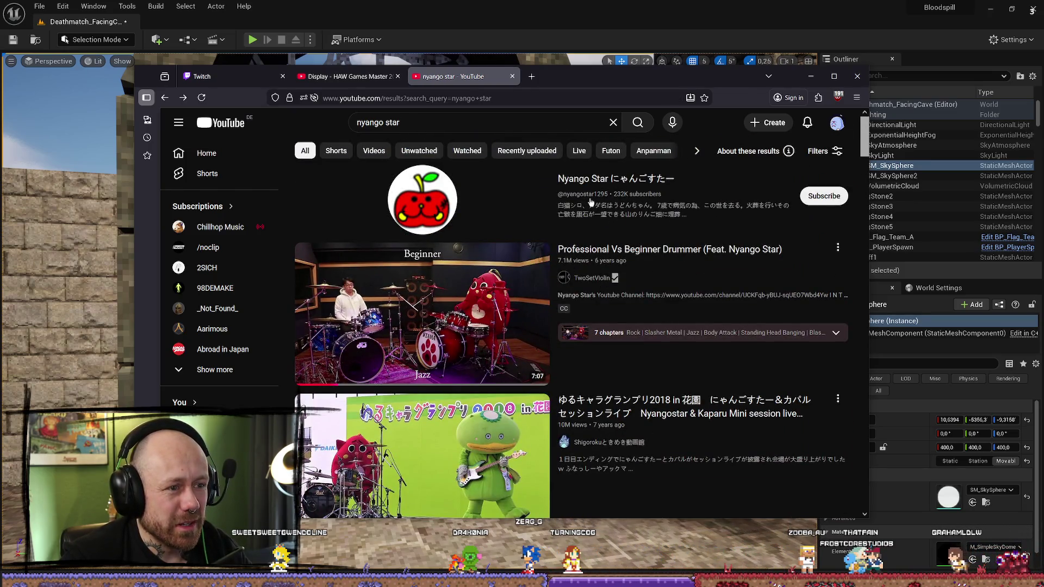
# Step: Open the Nyango Star channel page and list all its uploaded videos
pyautogui.click(540, 215)
pyautogui.scroll(-3, 429, 186)
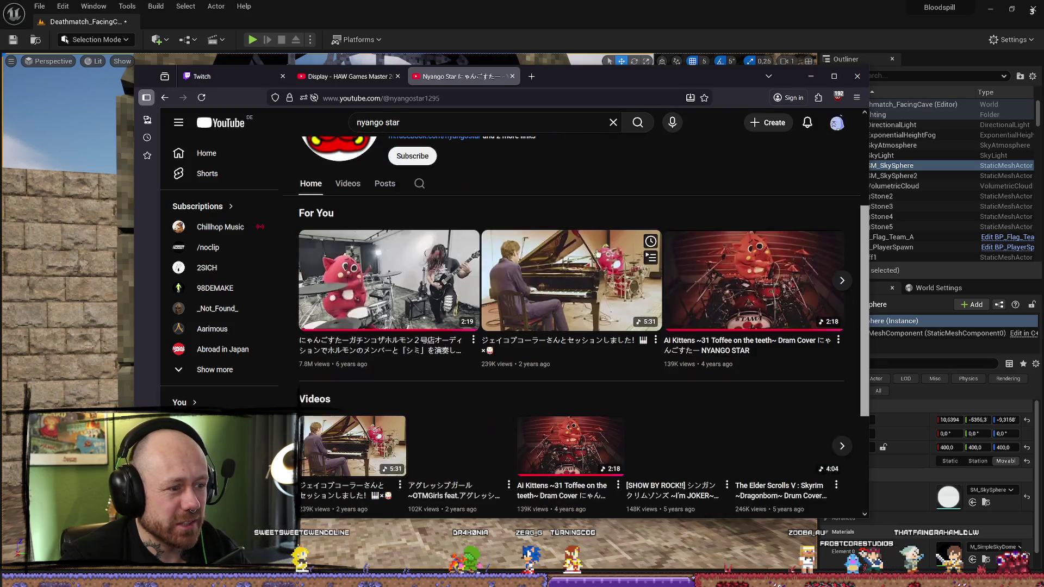
pyautogui.click(347, 183)
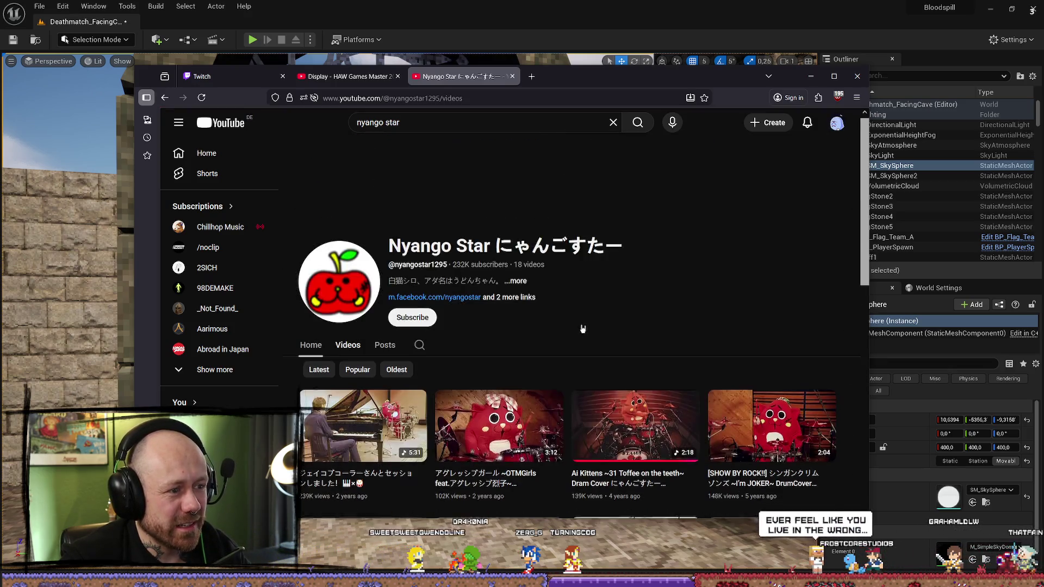
pyautogui.scroll(-3, 582, 327)
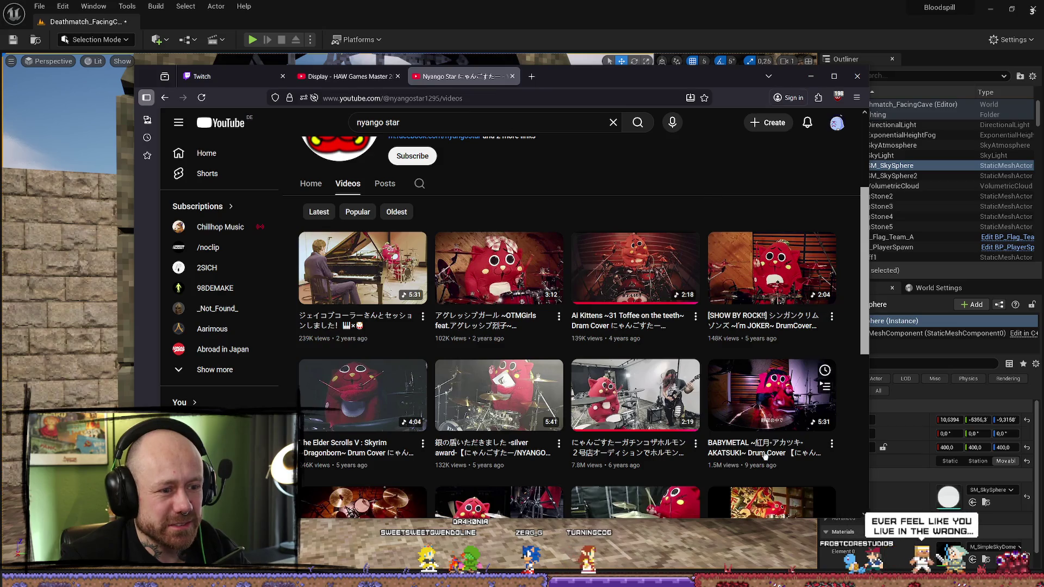
# Step: Play a channel video, seek to 0:19 and 1:05, then pause it and switch back to Unreal
pyautogui.click(639, 409)
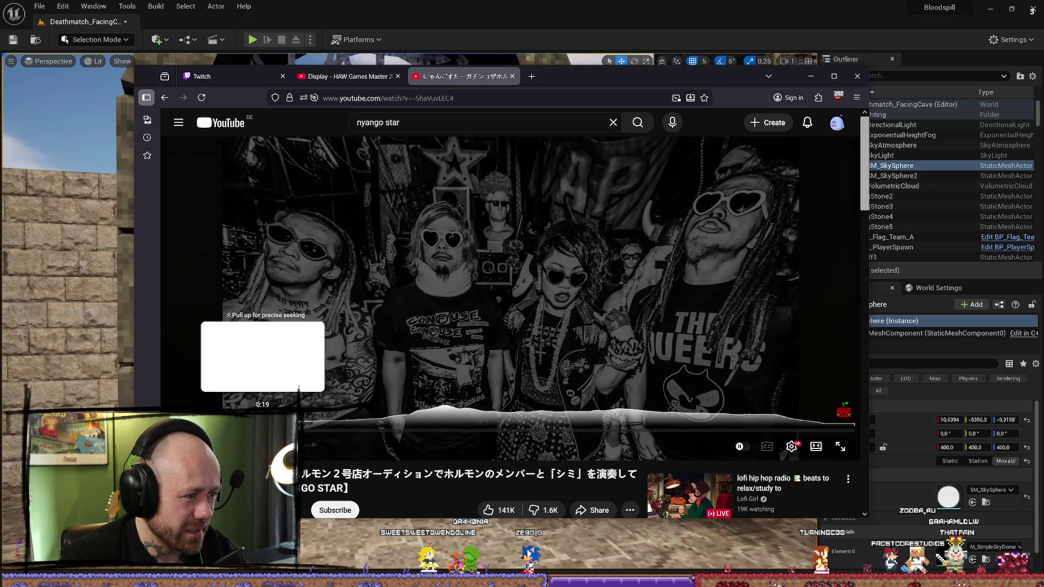
pyautogui.moveTo(264, 427); pyautogui.dragTo(264, 428)
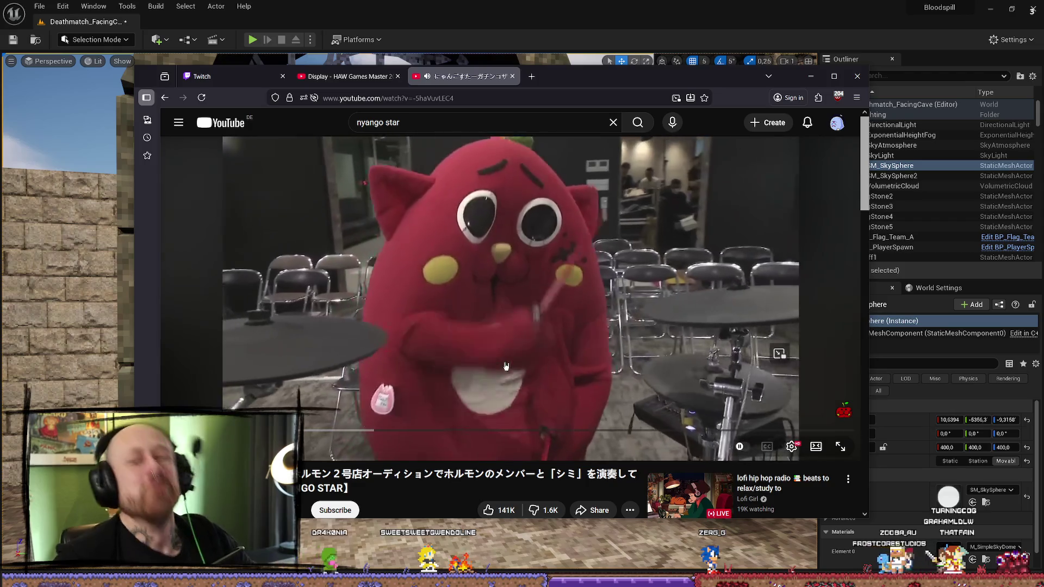
pyautogui.moveTo(488, 429); pyautogui.dragTo(487, 423)
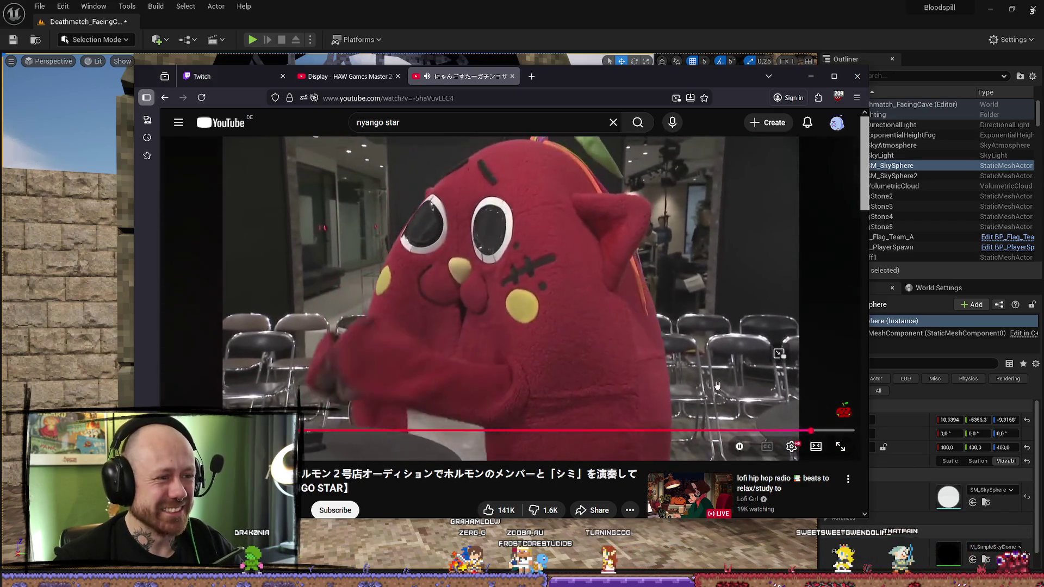
pyautogui.click(696, 302)
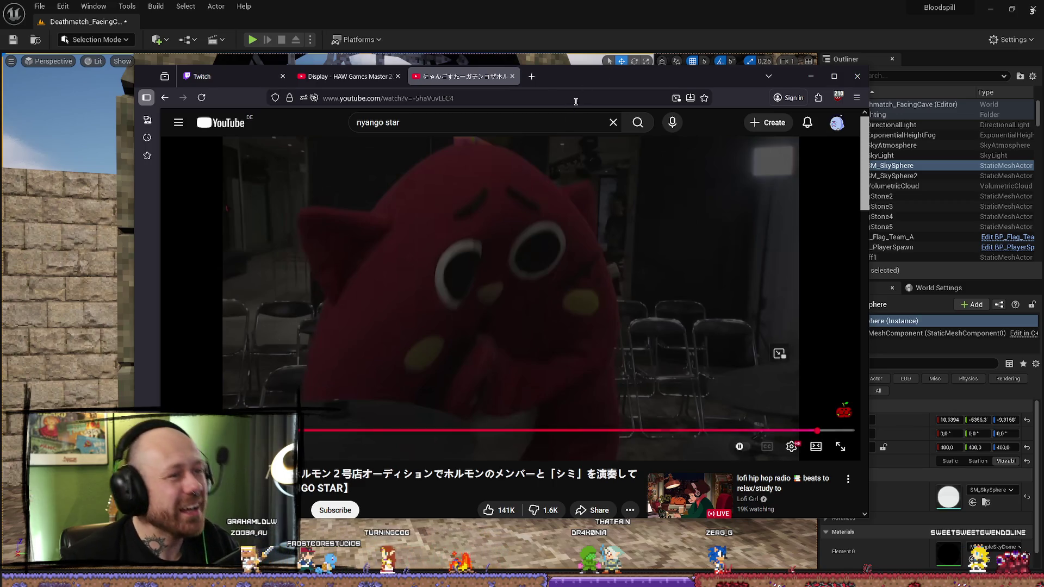
pyautogui.hotkey('alt', 'Tab')
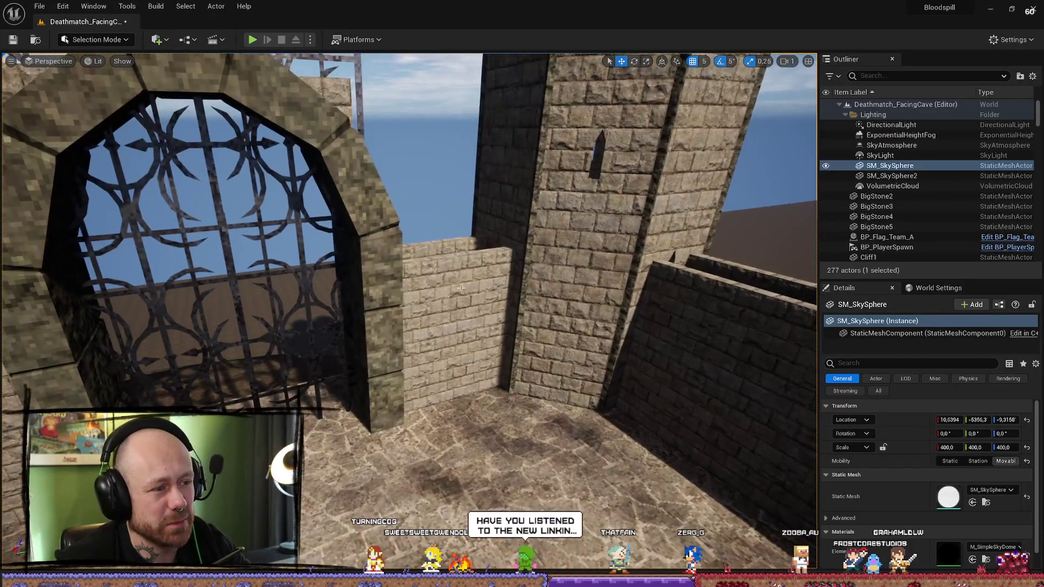
# Step: Select the six StoneWall pieces beside the gate, duplicate them and raise the copies upward
pyautogui.click(459, 291)
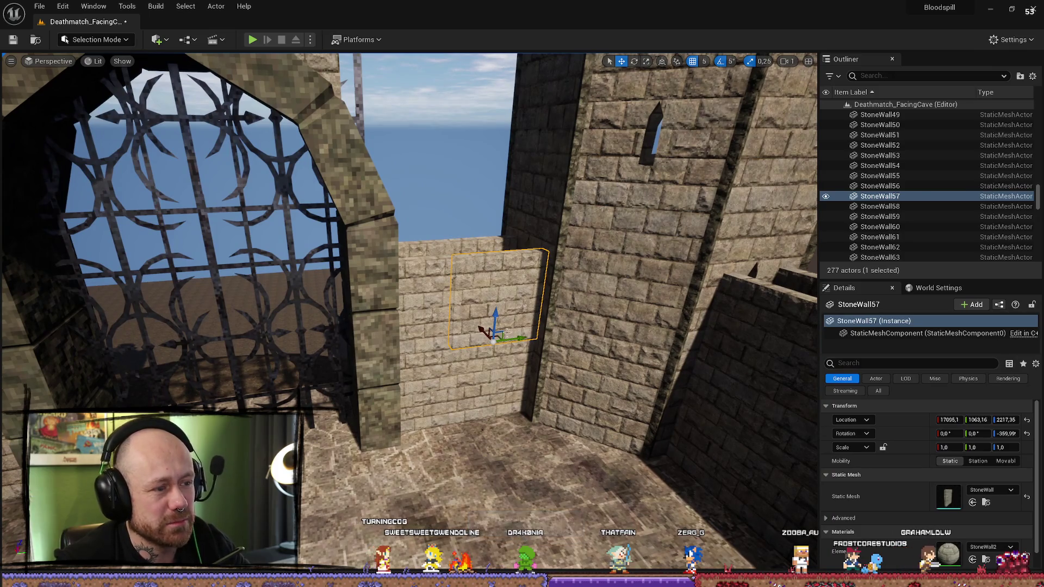
pyautogui.hotkey('ctrl', 'z')
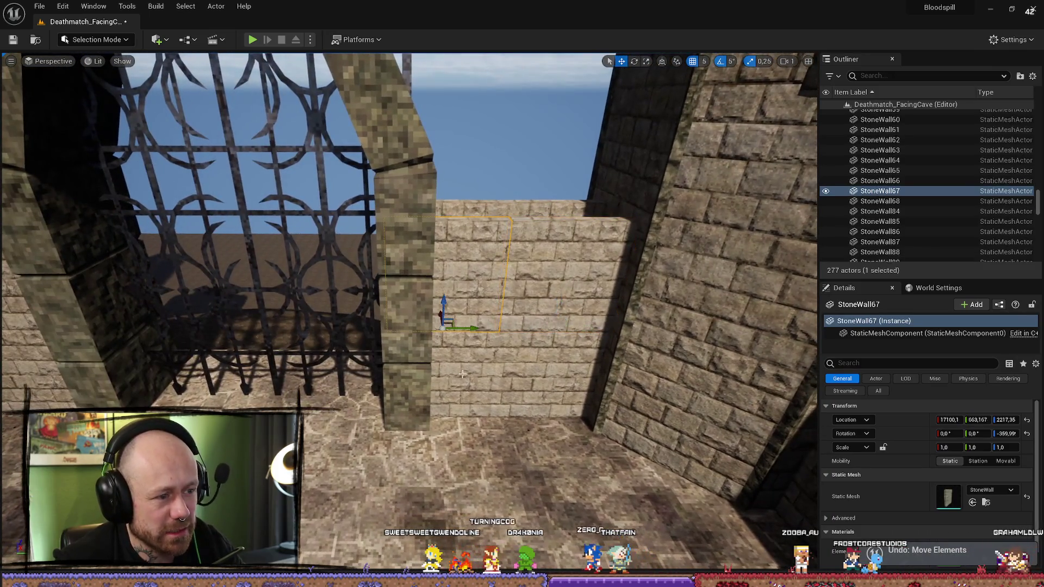
pyautogui.keyDown('ctrl'); pyautogui.click(552, 310); pyautogui.keyUp('ctrl')
pyautogui.keyDown('ctrl'); pyautogui.click(536, 280); pyautogui.keyUp('ctrl')
pyautogui.keyDown('ctrl'); pyautogui.click(488, 205); pyautogui.keyUp('ctrl')
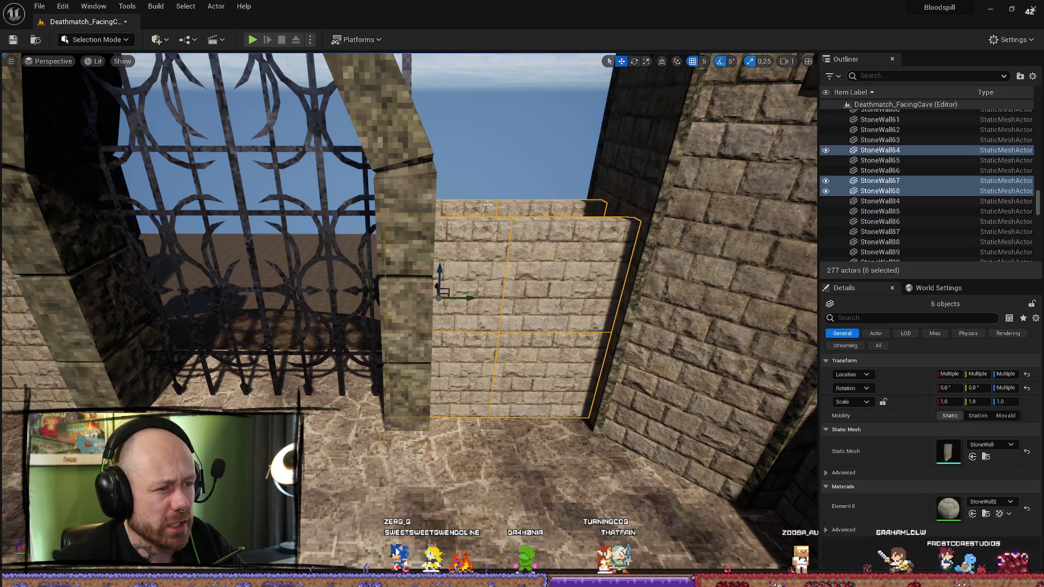
pyautogui.hotkey('ctrl', 'd')
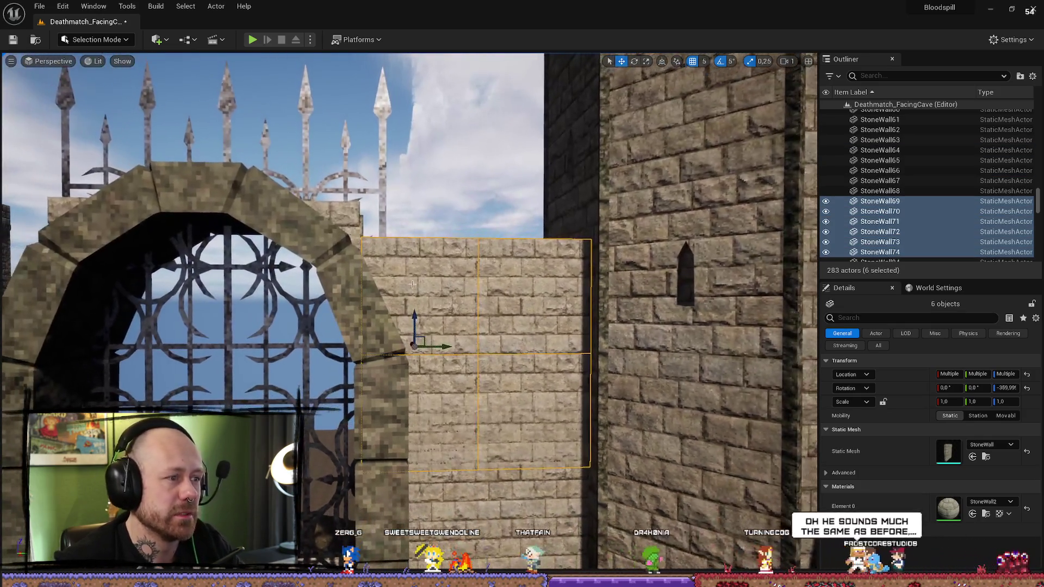
pyautogui.moveTo(415, 332)
pyautogui.mouseDown()
pyautogui.moveTo(430, 227)
pyautogui.moveTo(436, 252)
pyautogui.mouseUp()
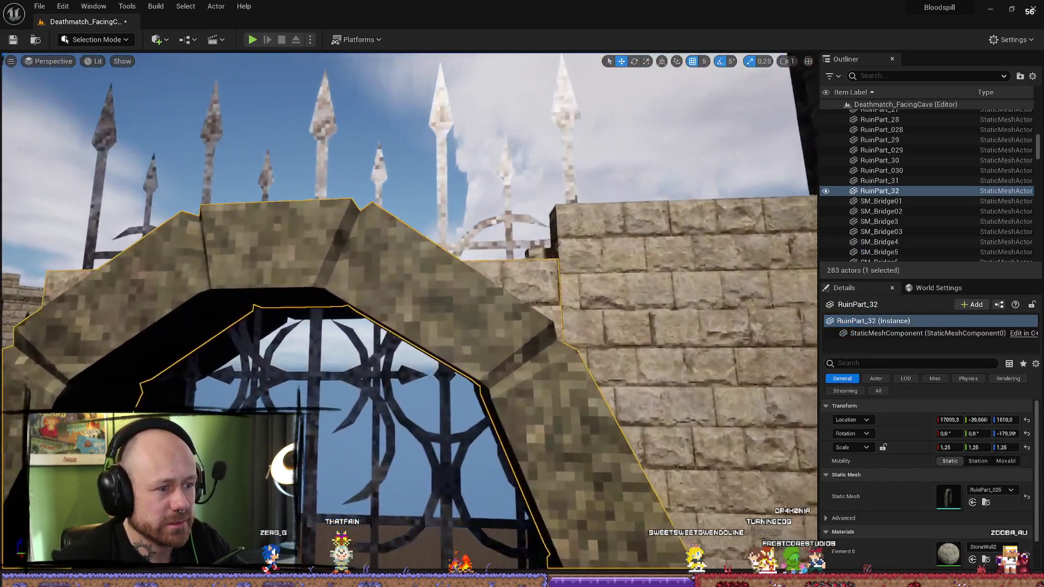
# Step: Try the RuinPart_032 mesh on gate arch RuinPart_32, then undo back to RuinPart_025
pyautogui.click(463, 353)
pyautogui.press('f')
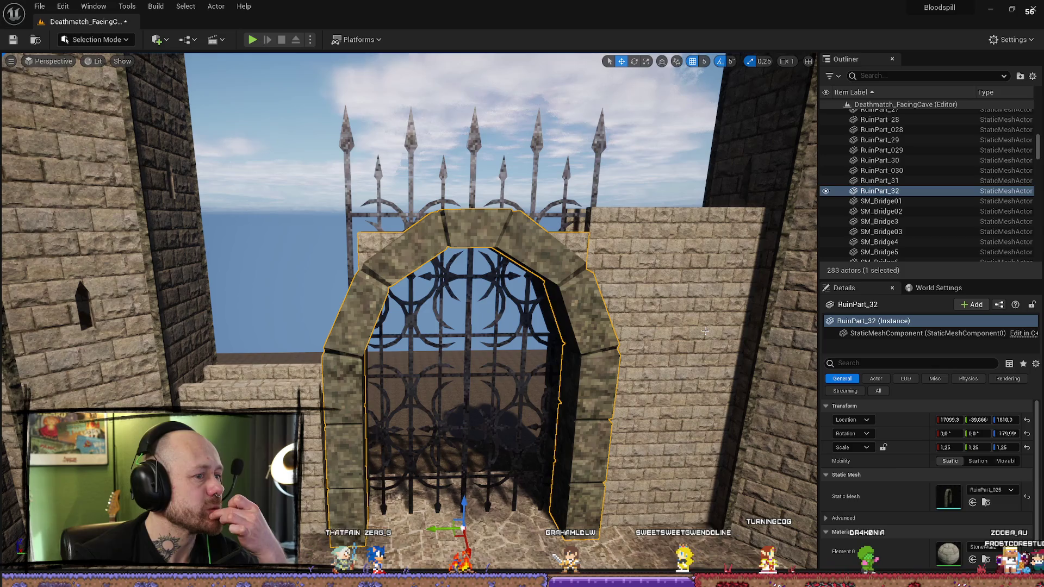
pyautogui.click(1010, 492)
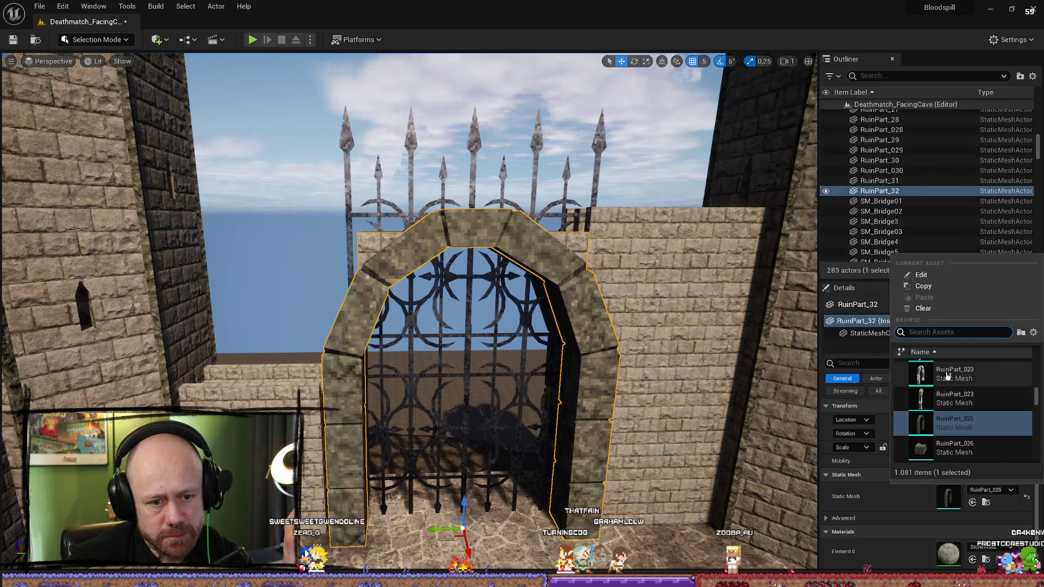
pyautogui.click(986, 504)
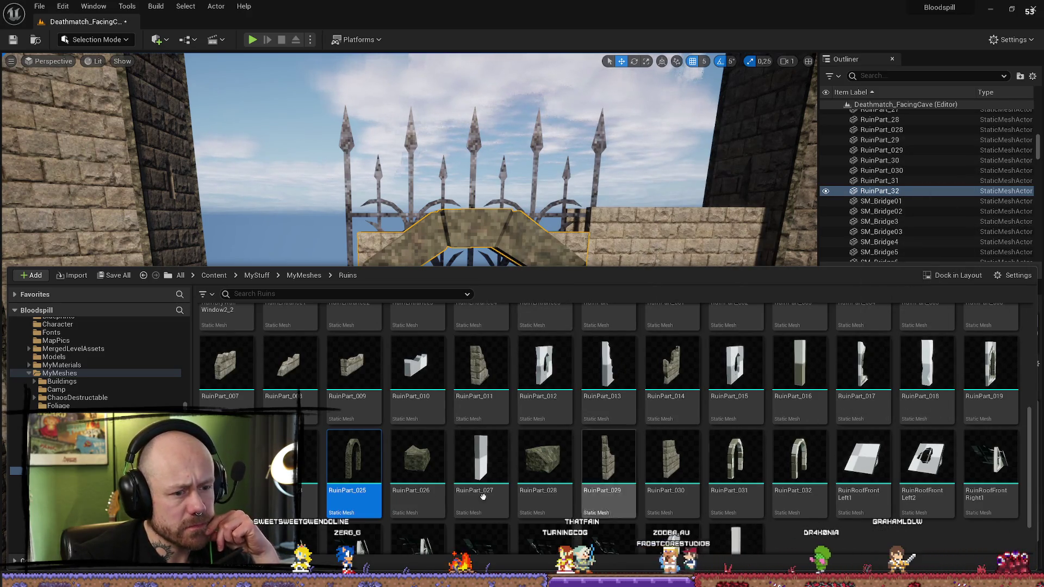
pyautogui.click(807, 471)
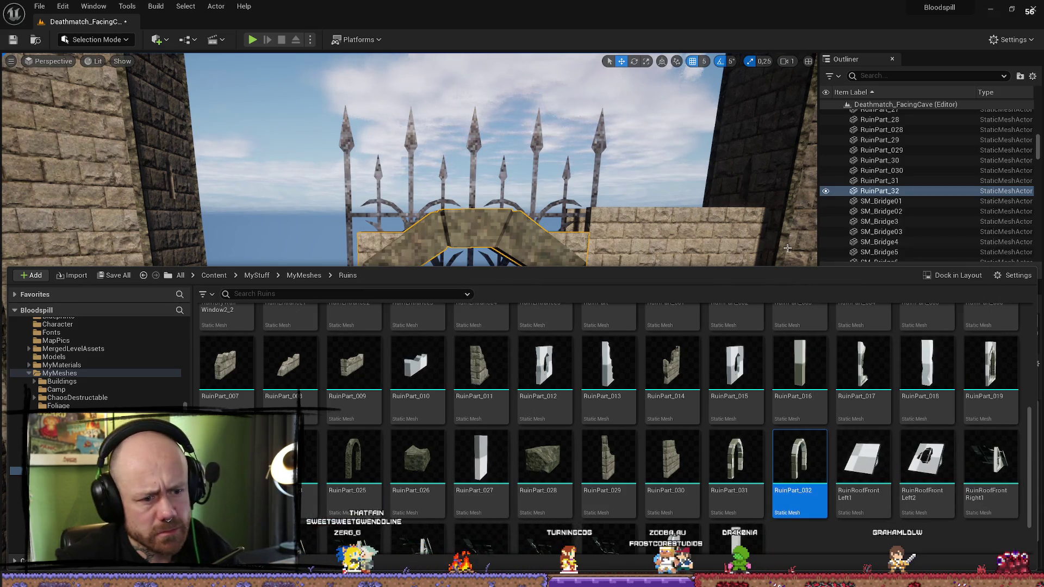
pyautogui.hotkey('ctrl', 'space')
pyautogui.click(973, 503)
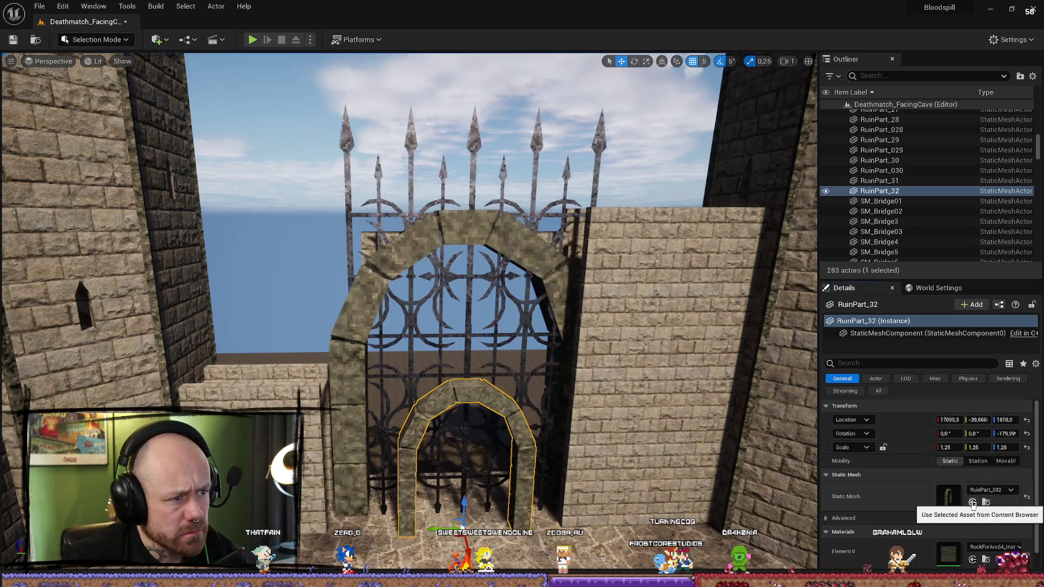
pyautogui.hotkey('ctrl', 'z')
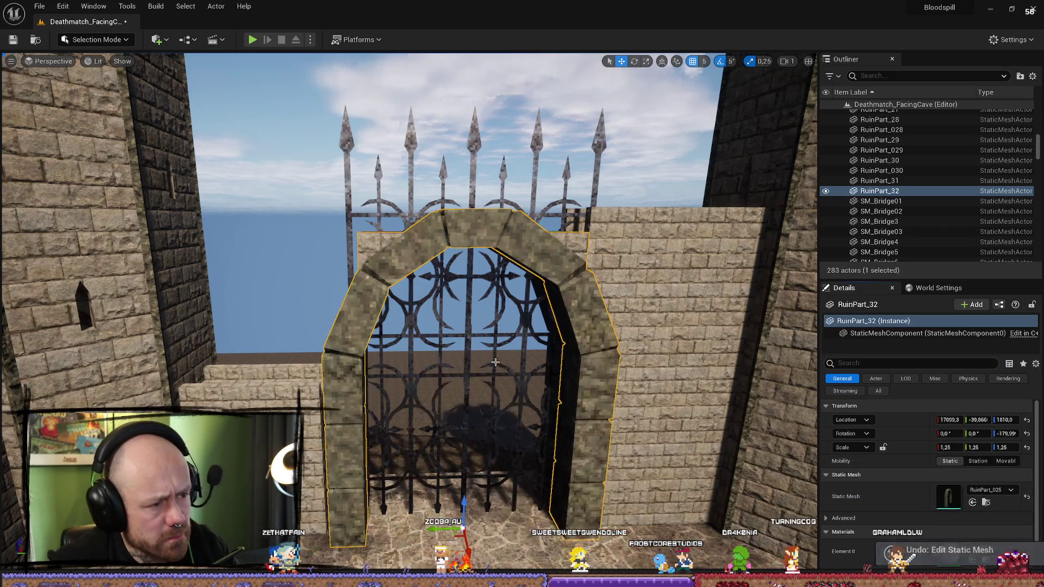
# Step: Open the arch's RuinPart_025 mesh in the static mesh editor
pyautogui.moveTo(557, 282); pyautogui.dragTo(631, 316)
pyautogui.hotkey('ctrl', 'b')
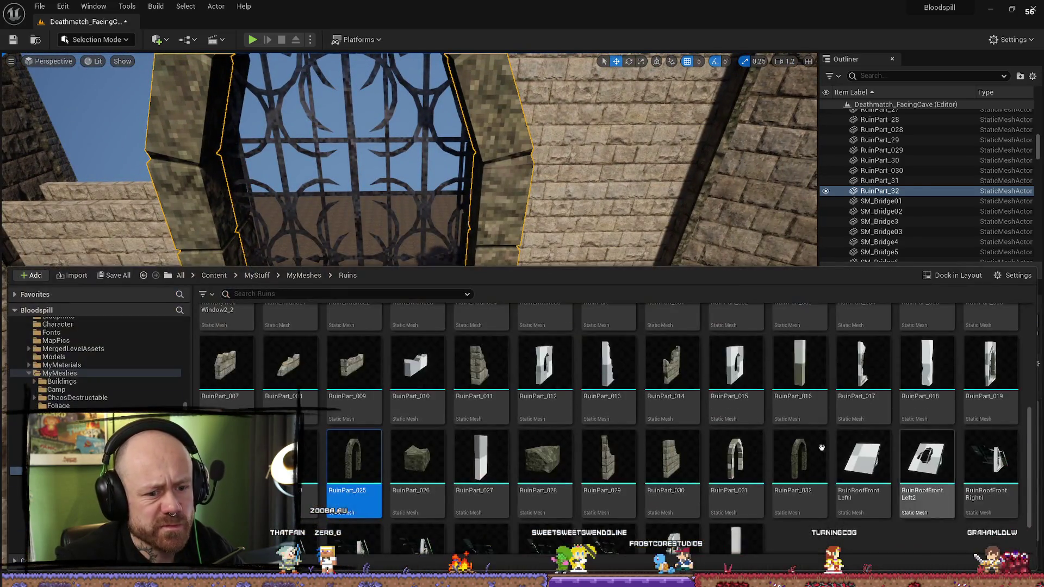
pyautogui.doubleClick(367, 452)
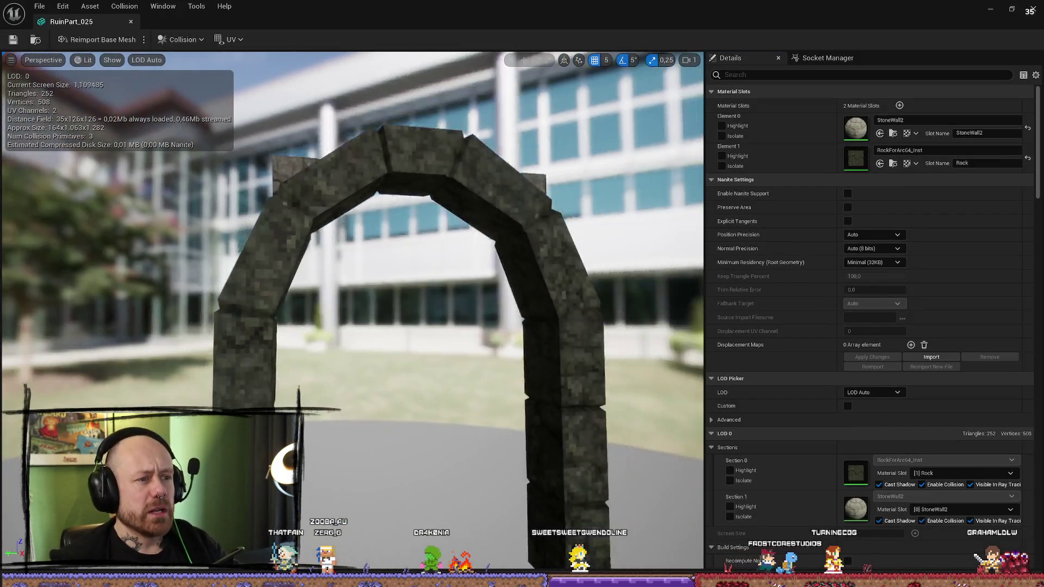
# Step: Open RuinPart_020 in the mesh editor and frame the whole arch
pyautogui.hotkey('ctrl', 'space')
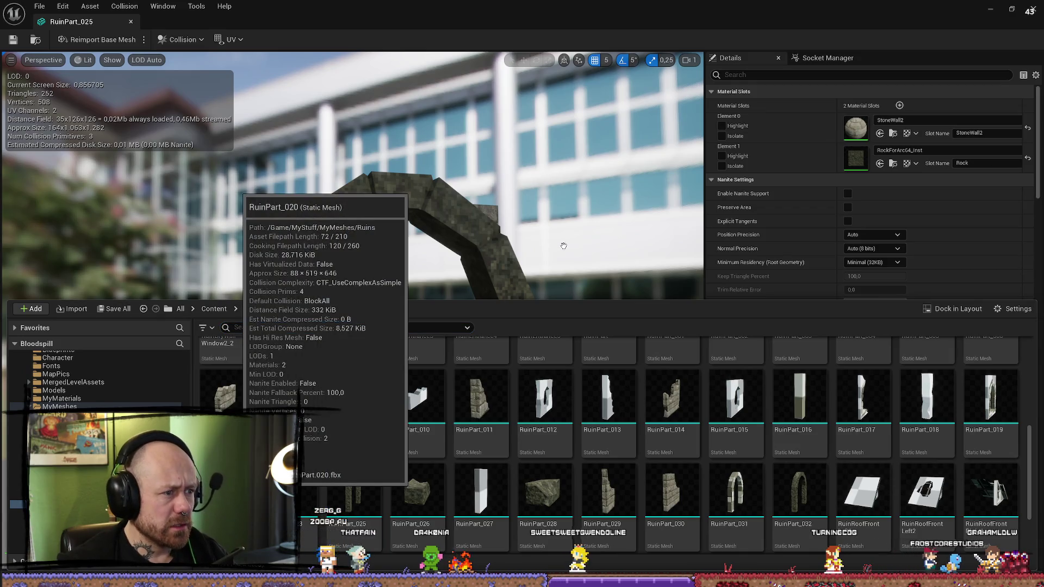
pyautogui.doubleClick(234, 492)
pyautogui.press('f')
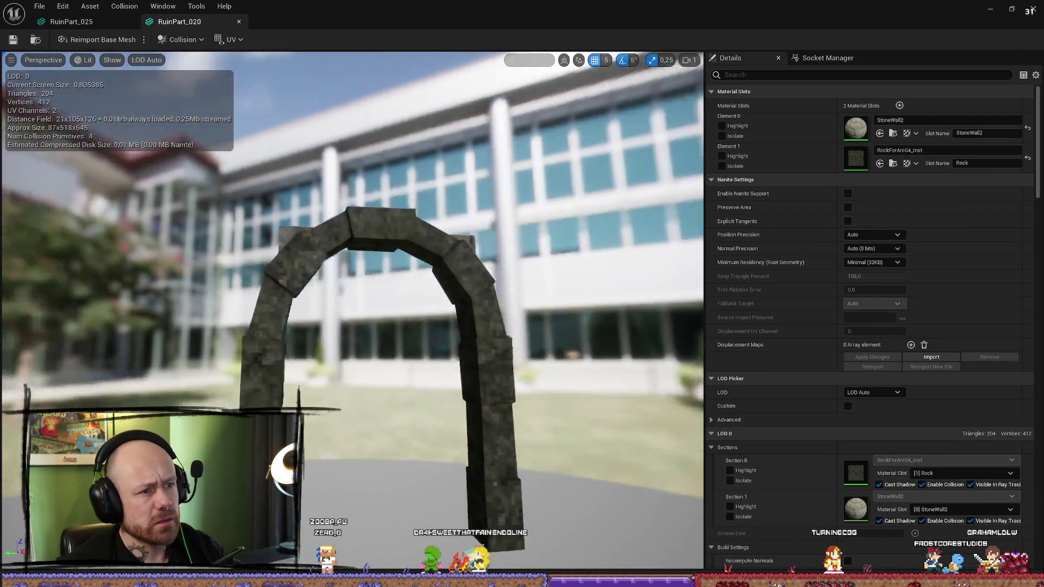
pyautogui.hotkey('ctrl', 'space')
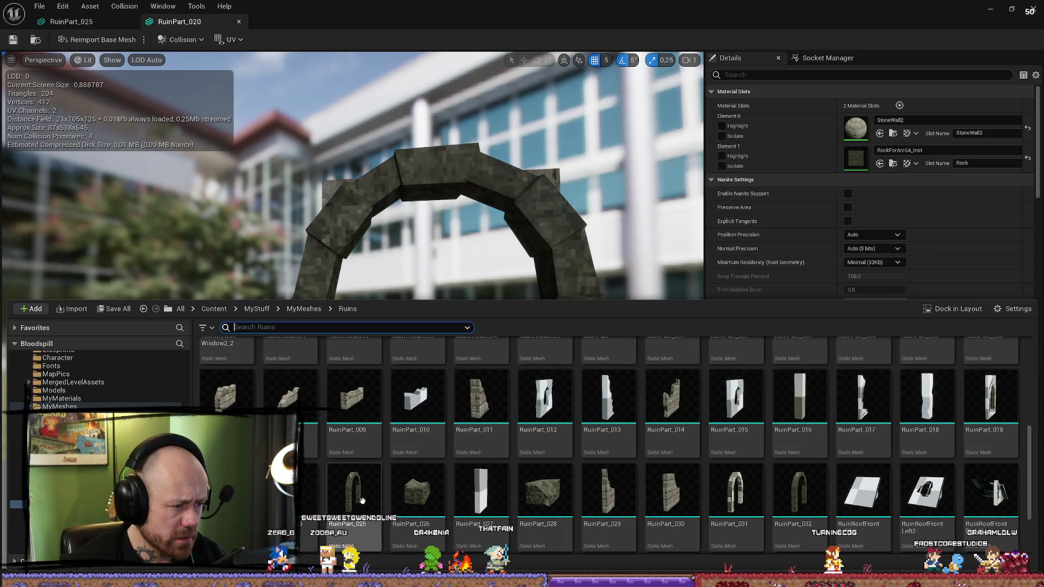
pyautogui.click(528, 208)
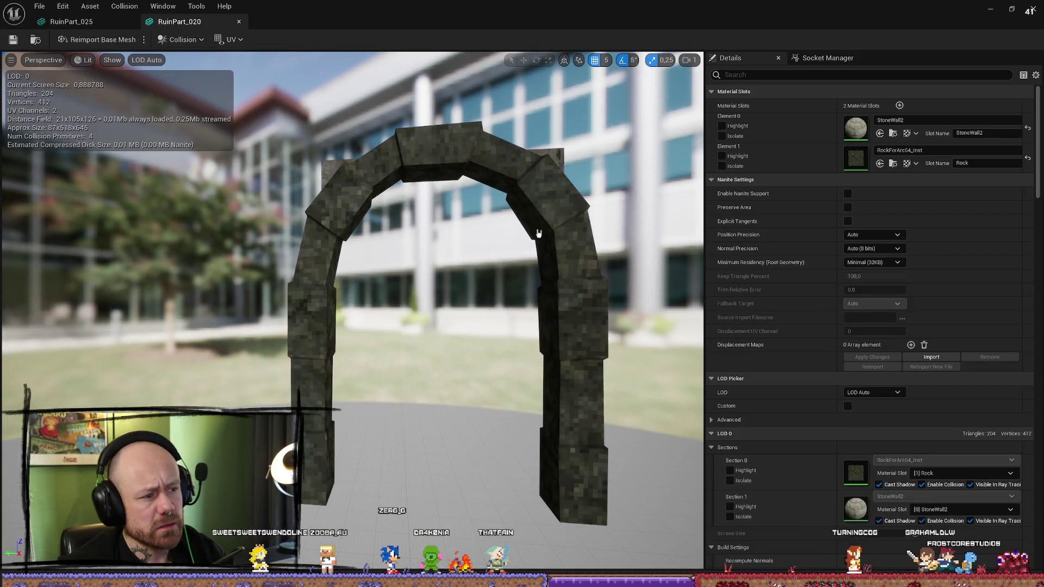
# Step: Open RuinPart_031, compare it against the other arch tabs, and close the mesh editor
pyautogui.hotkey('ctrl', 'space')
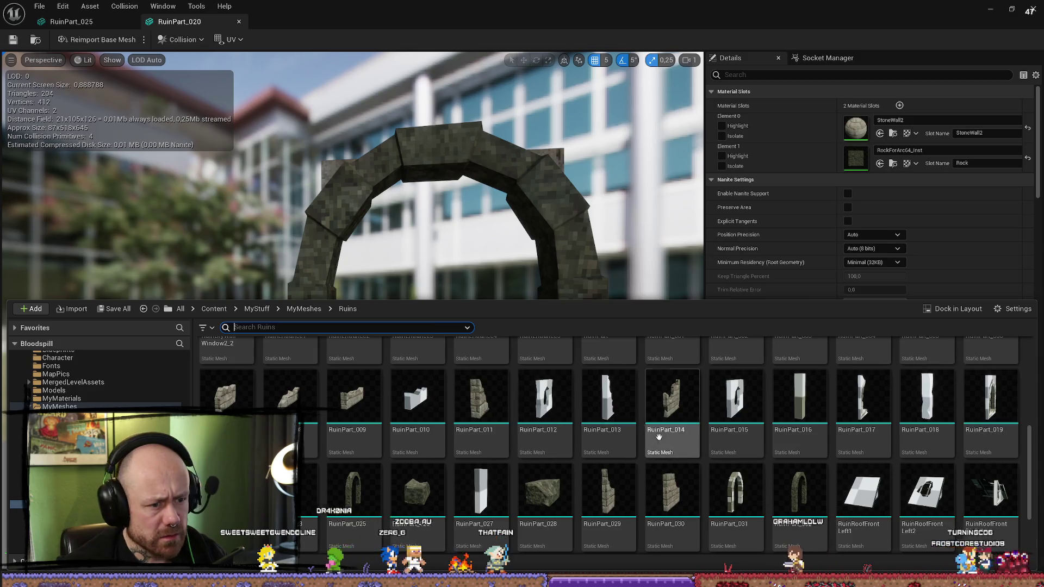
pyautogui.click(736, 493)
pyautogui.press('Return')
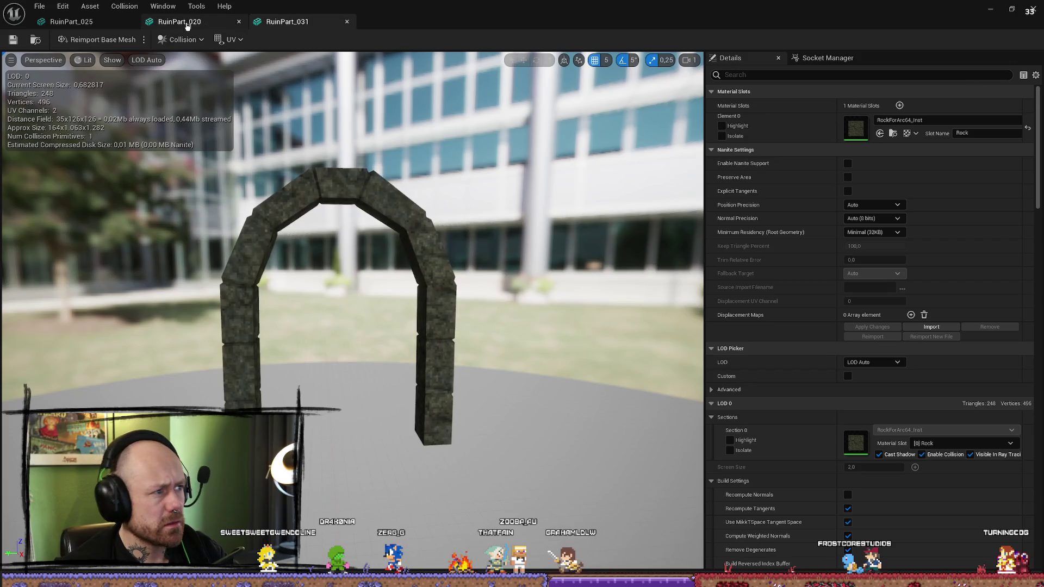
pyautogui.click(164, 22)
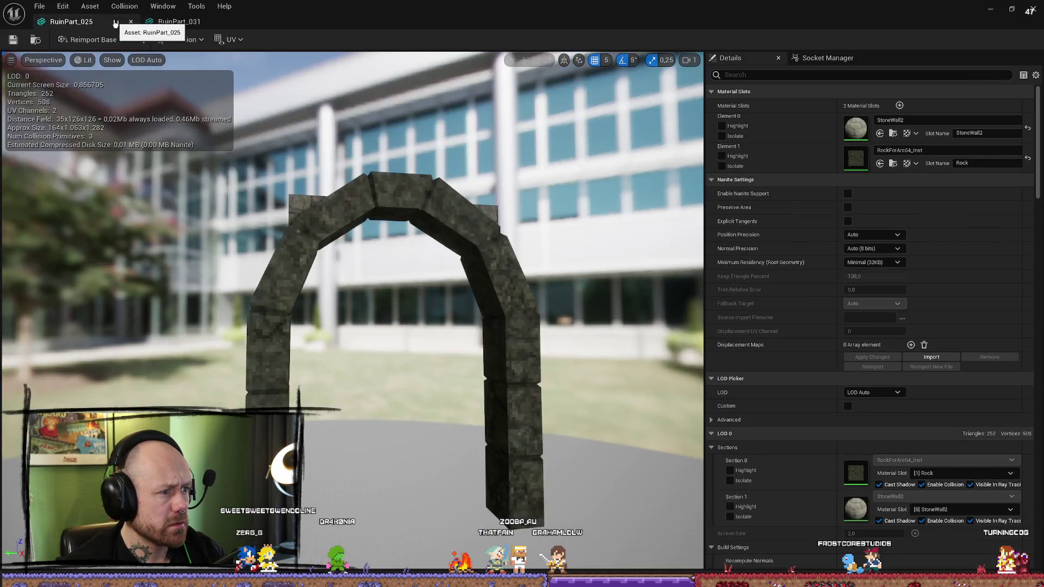
pyautogui.click(1036, 12)
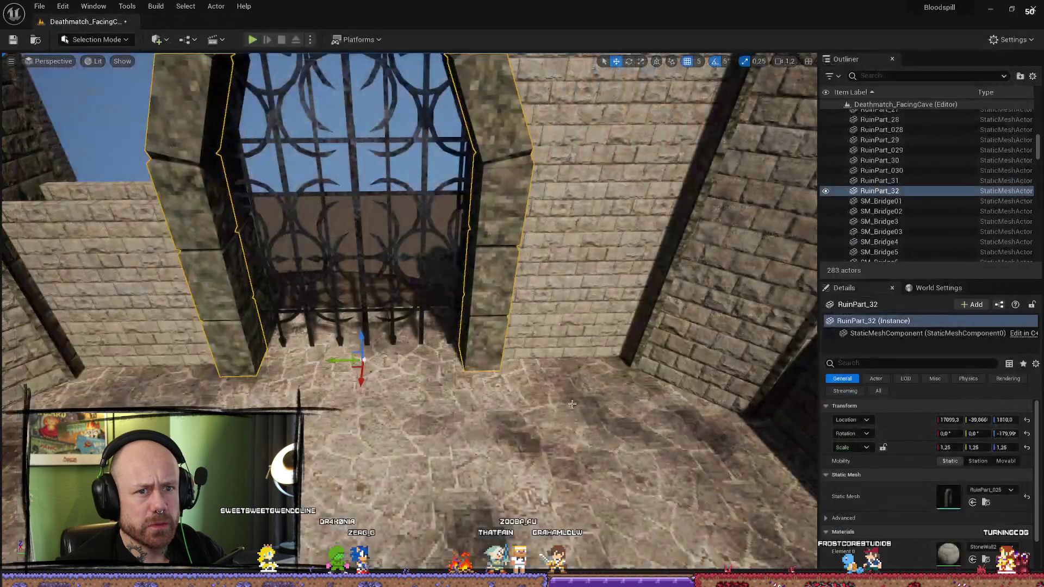
# Step: Set the Static Mesh of both RuinPart_32 and RuinPart_31 to RuinPart_031
pyautogui.click(991, 490)
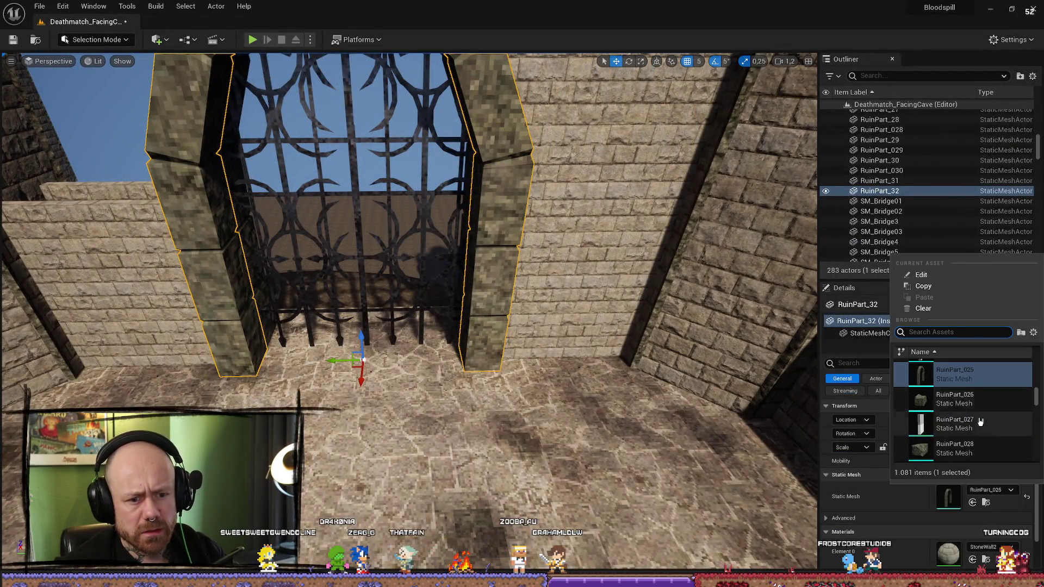
pyautogui.scroll(-1, 991, 415)
pyautogui.click(991, 416)
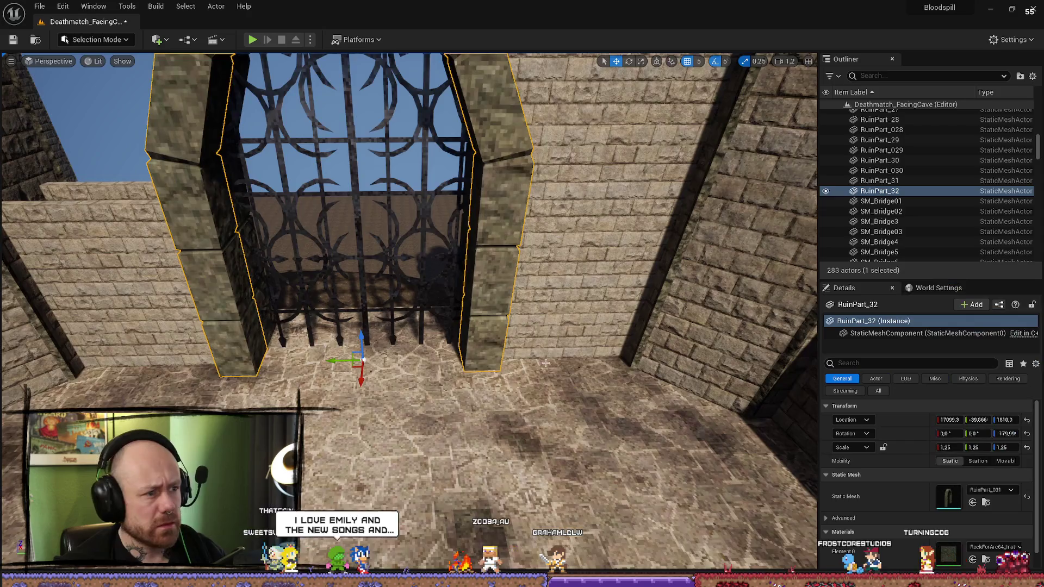
pyautogui.moveTo(331, 397); pyautogui.dragTo(331, 397)
pyautogui.click(371, 391)
pyautogui.click(992, 490)
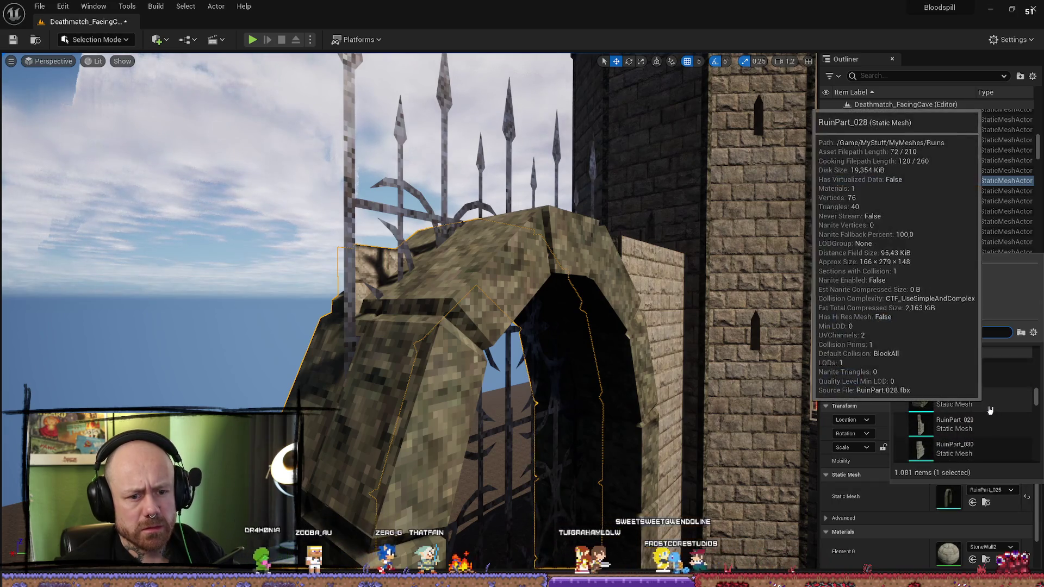
pyautogui.scroll(-1, 990, 413)
pyautogui.click(957, 433)
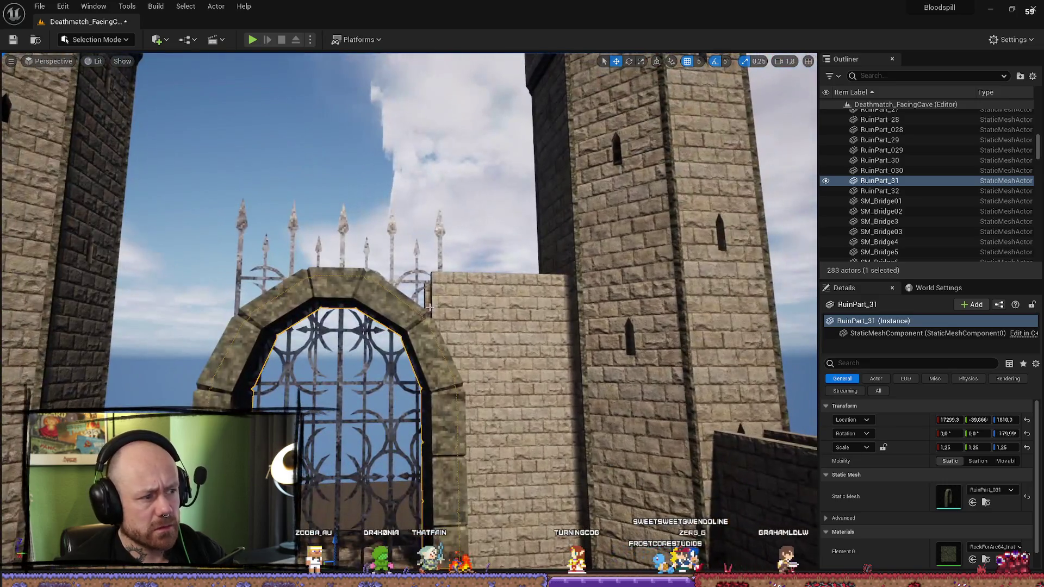
pyautogui.click(456, 294)
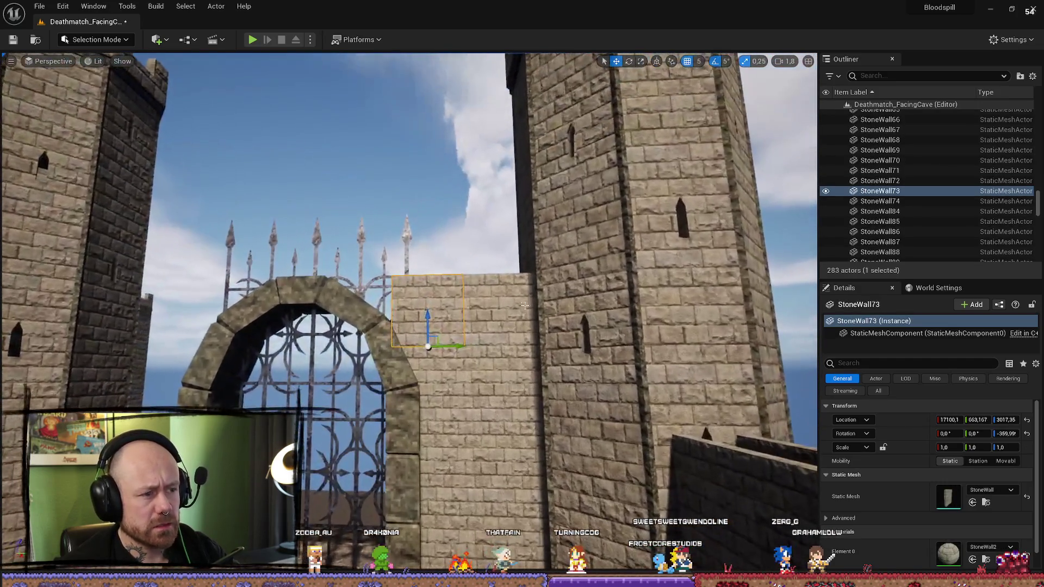
# Step: Select StoneWall76, raise it about 20 units, and face the wall to pick StoneWall75
pyautogui.keyDown('ctrl'); pyautogui.click(436, 337); pyautogui.keyUp('ctrl')
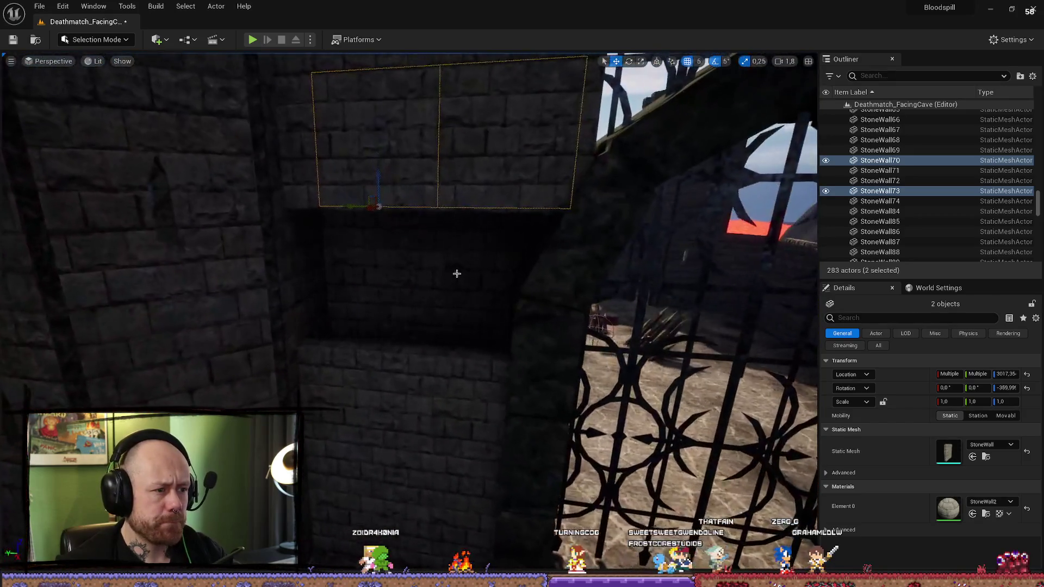
pyautogui.click(471, 397)
pyautogui.scroll(-5, 465, 399)
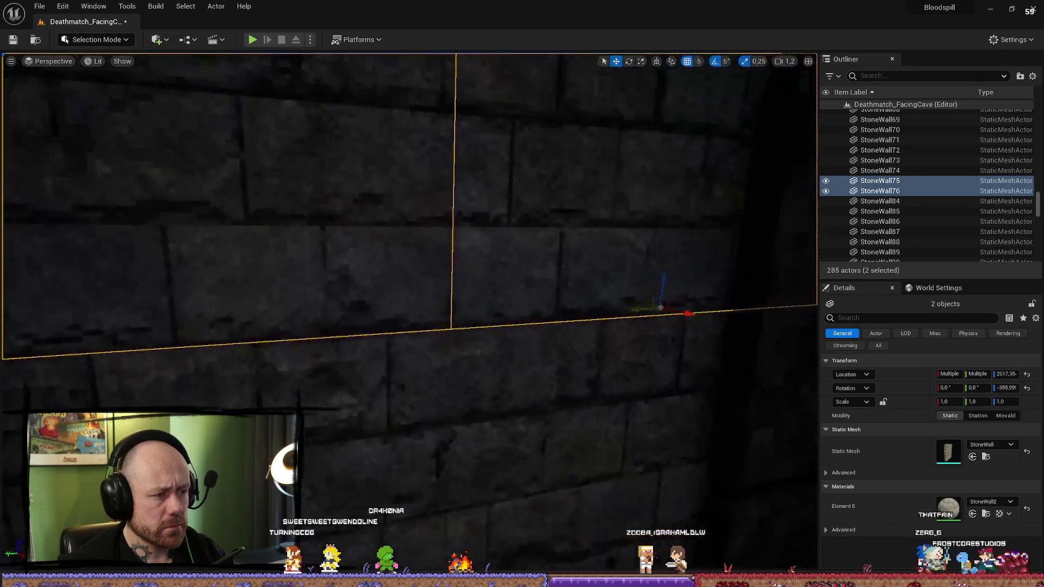
pyautogui.click(617, 326)
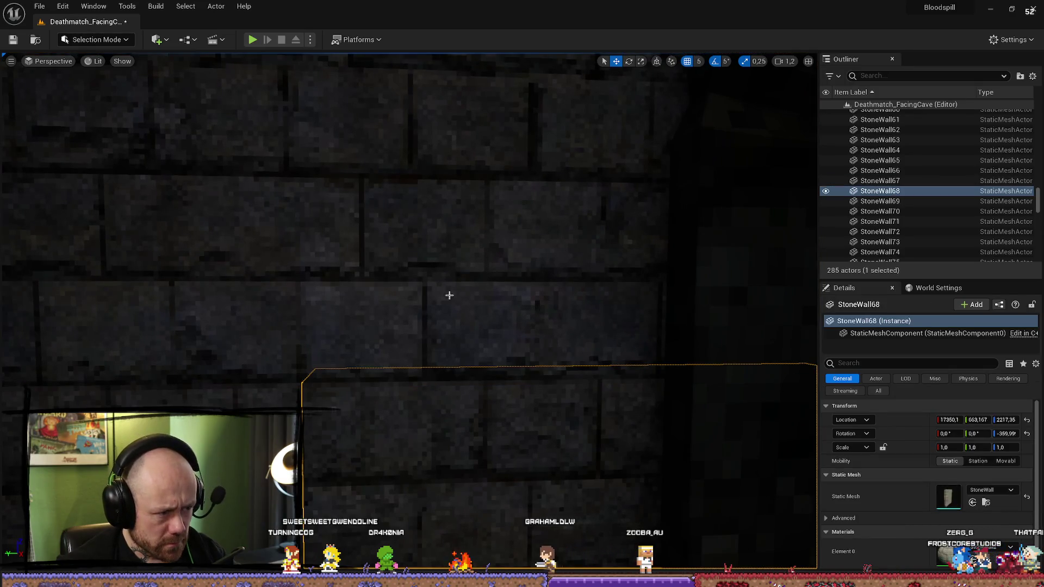
pyautogui.moveTo(546, 348)
pyautogui.mouseDown()
pyautogui.moveTo(550, 330)
pyautogui.moveTo(545, 350)
pyautogui.mouseUp()
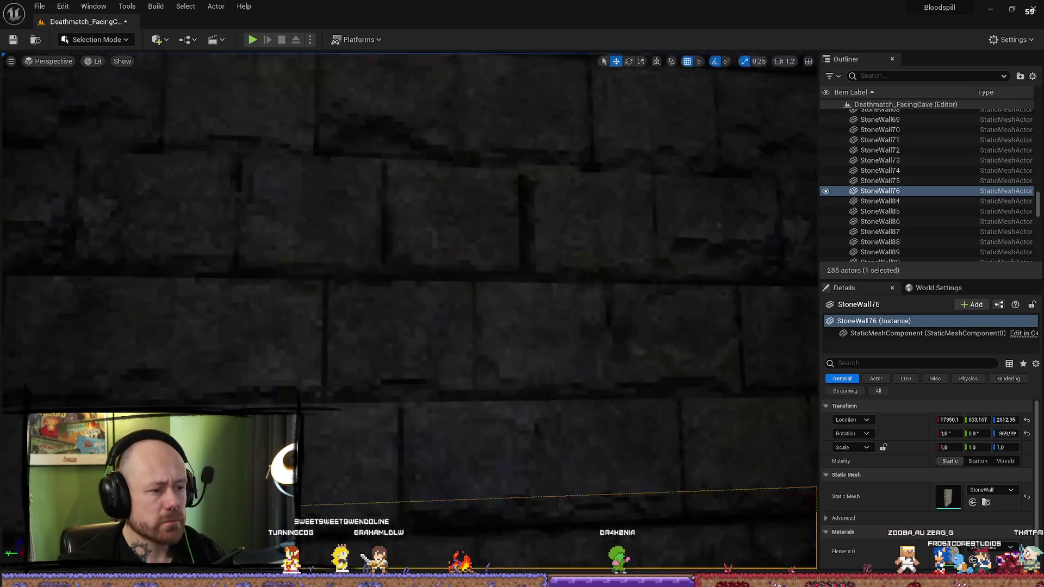
pyautogui.moveTo(529, 279); pyautogui.dragTo(529, 280)
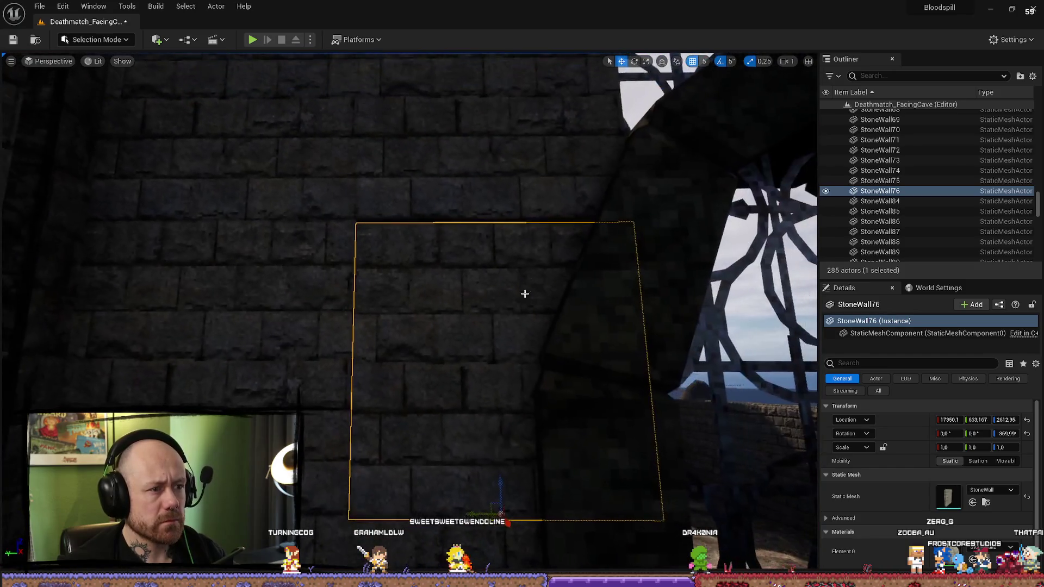
pyautogui.moveTo(502, 479); pyautogui.dragTo(373, 501)
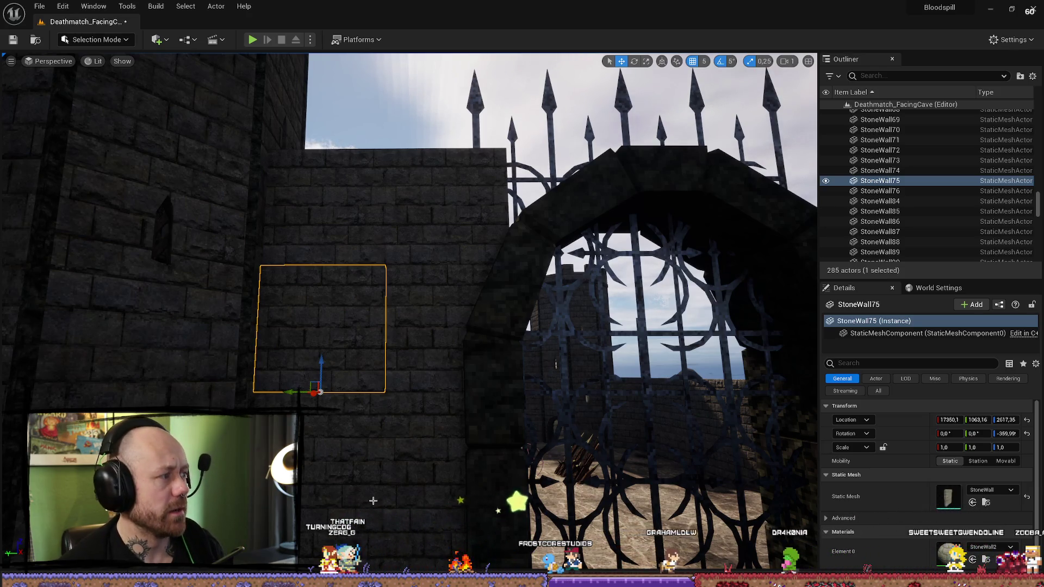
pyautogui.moveTo(424, 114)
pyautogui.mouseDown()
pyautogui.moveTo(431, 265)
pyautogui.moveTo(400, 259)
pyautogui.mouseUp()
pyautogui.click(431, 265)
pyautogui.keyDown('ctrl'); pyautogui.click(406, 261); pyautogui.keyUp('ctrl')
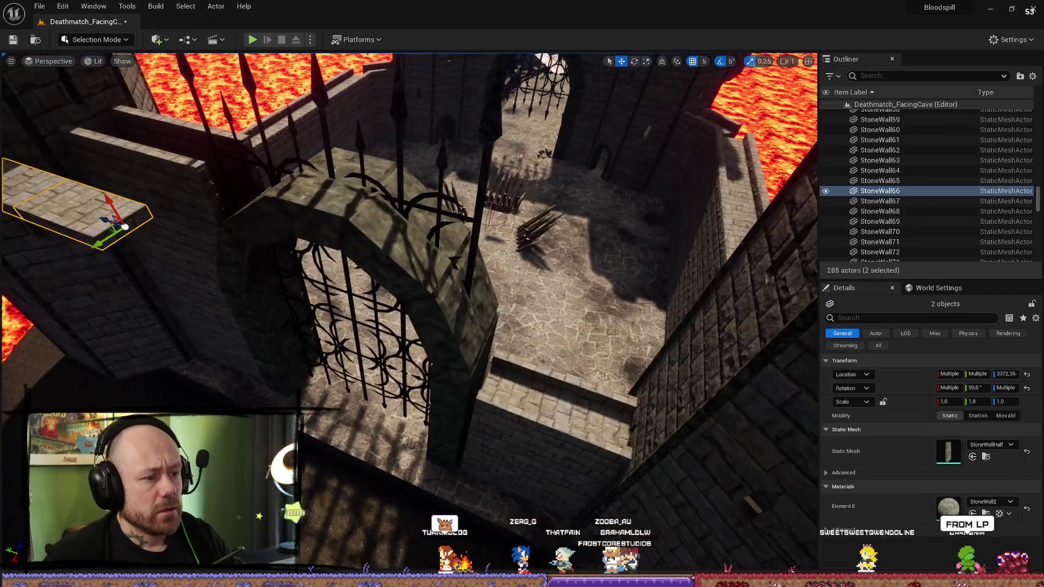
pyautogui.click(538, 403)
pyautogui.keyDown('ctrl'); pyautogui.click(632, 426); pyautogui.keyUp('ctrl')
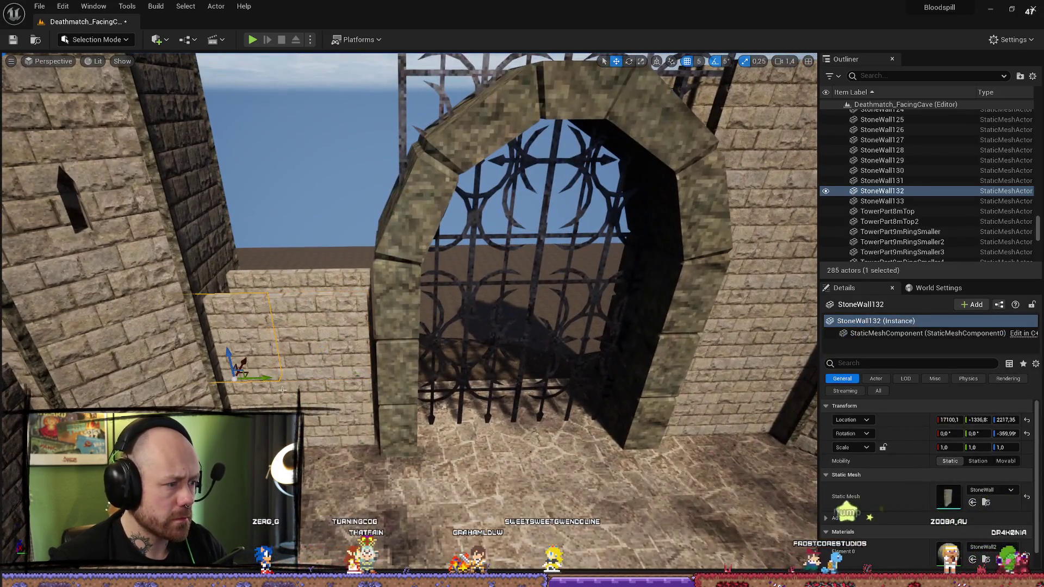
pyautogui.click(337, 416)
# Step: Select eight wall blocks left of the gate and duplicate them
pyautogui.keyDown('ctrl'); pyautogui.click(337, 416); pyautogui.keyUp('ctrl')
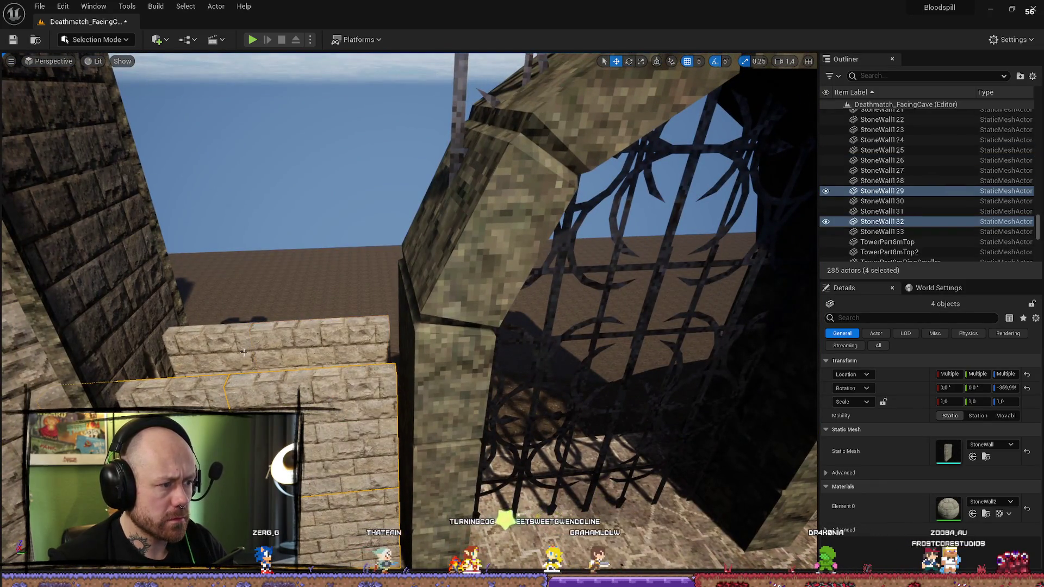
pyautogui.keyDown('ctrl'); pyautogui.click(243, 352); pyautogui.keyUp('ctrl')
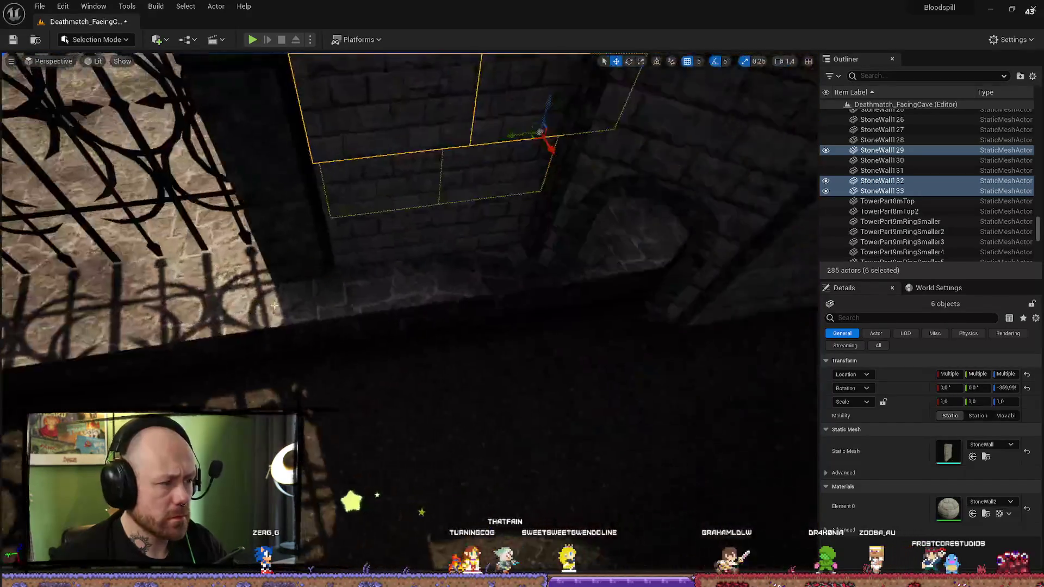
pyautogui.keyDown('ctrl'); pyautogui.click(501, 203); pyautogui.keyUp('ctrl')
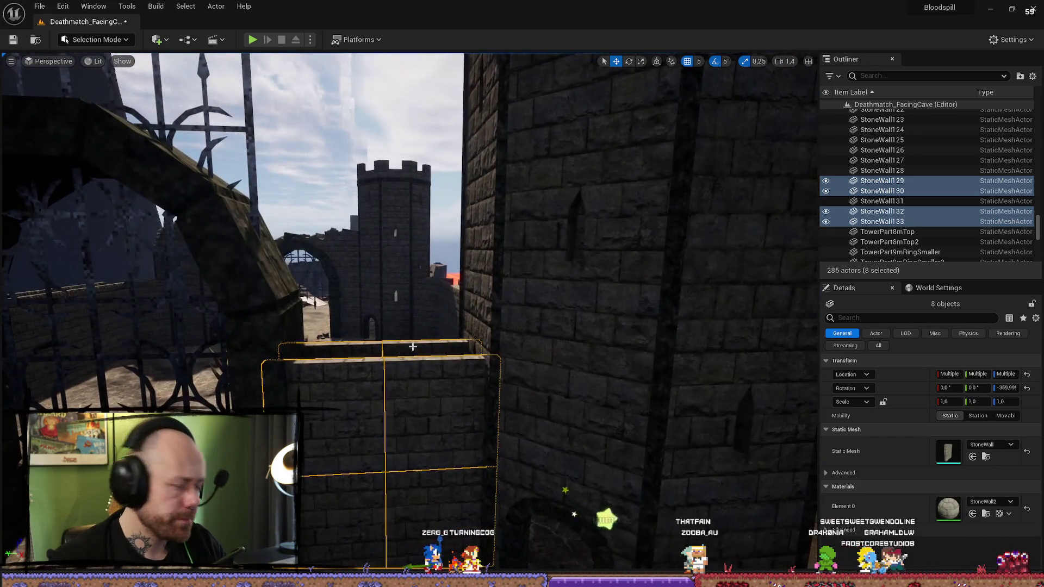
pyautogui.hotkey('ctrl', 'd')
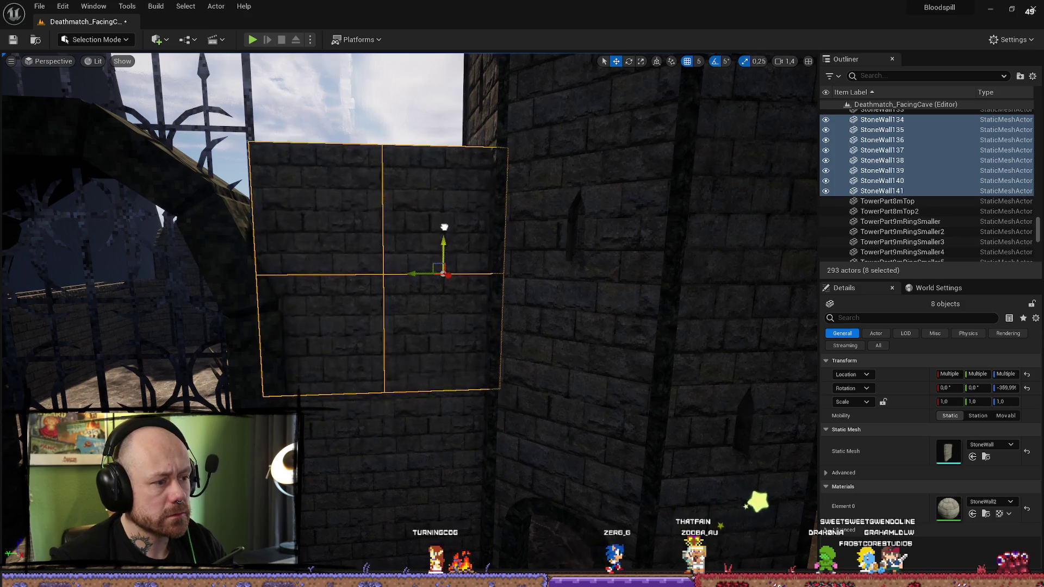
pyautogui.scroll(-3, 445, 228)
pyautogui.scroll(4, 435, 287)
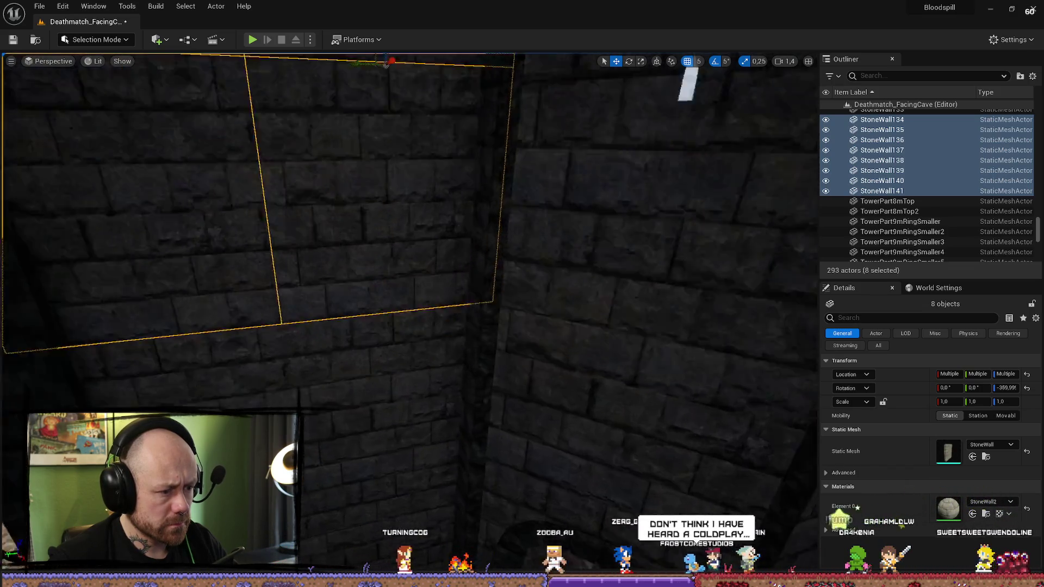
# Step: Duplicate StoneWall136, 137, 140 and 141 and lower the copies onto the wall top at Z 3417
pyautogui.click(381, 380)
pyautogui.press('s')
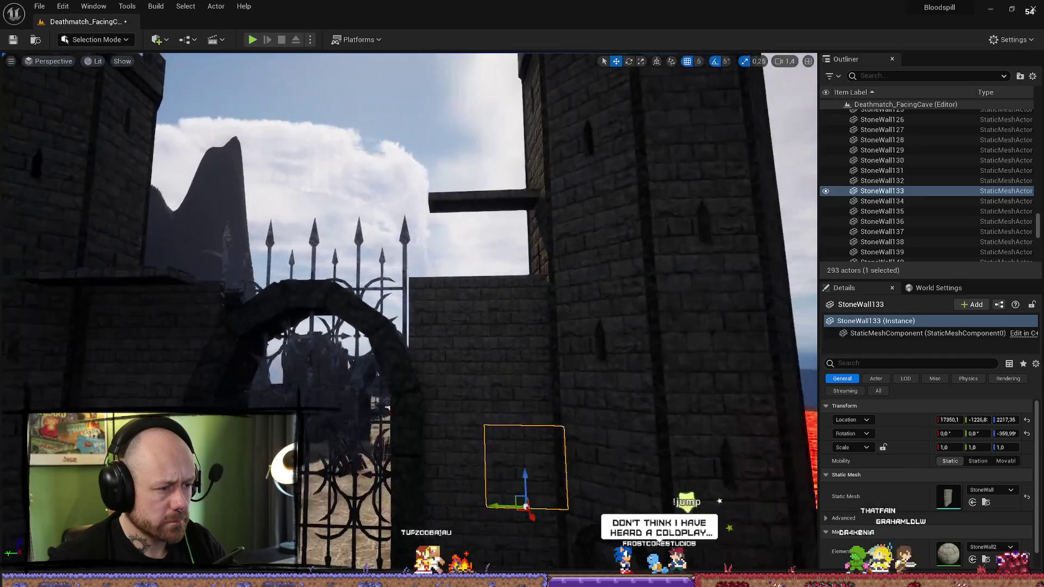
pyautogui.click(430, 293)
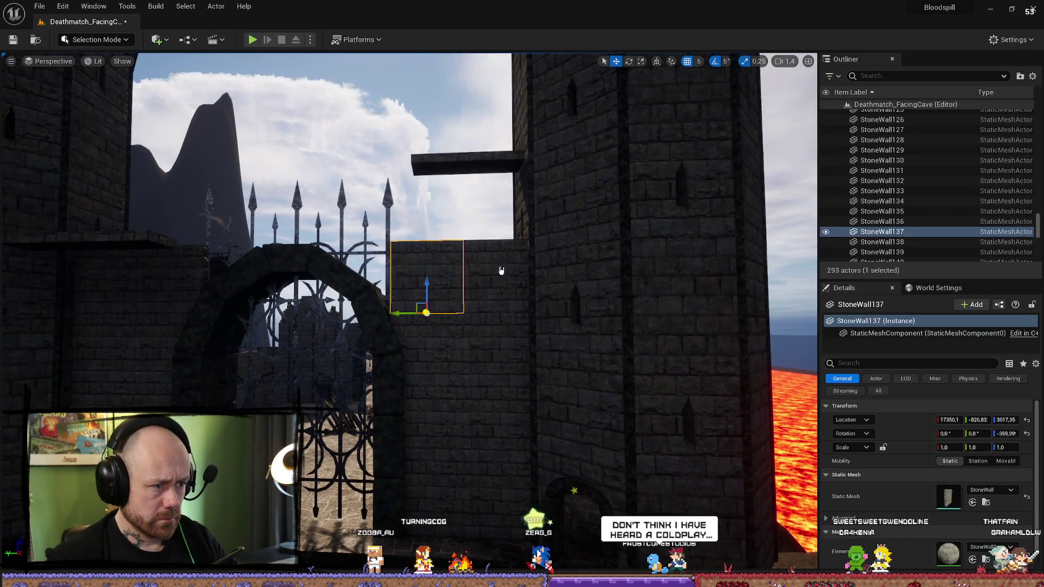
pyautogui.keyDown('ctrl'); pyautogui.click(501, 272); pyautogui.keyUp('ctrl')
pyautogui.press('f')
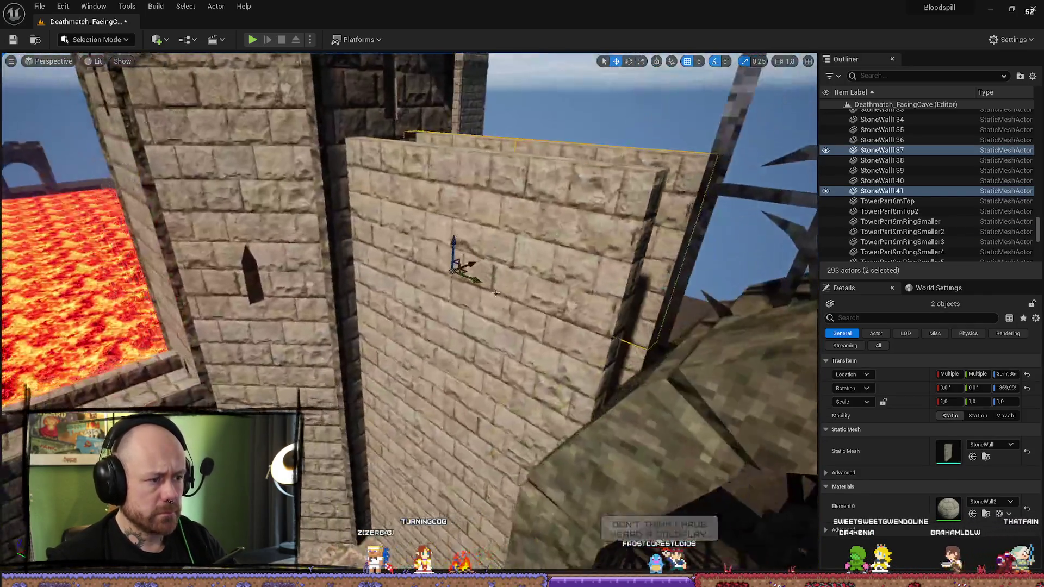
pyautogui.keyDown('ctrl'); pyautogui.click(533, 338); pyautogui.keyUp('ctrl')
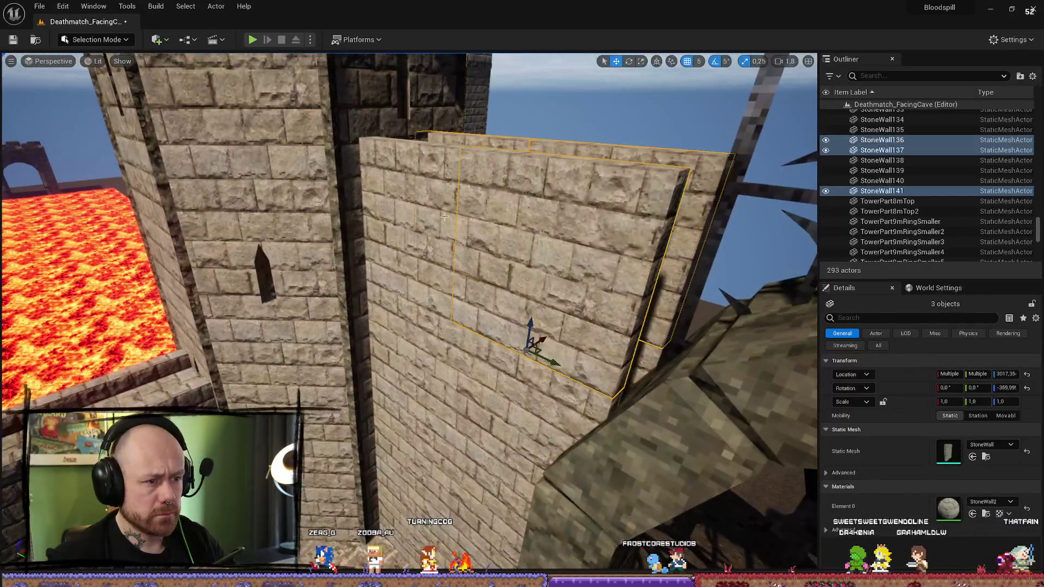
pyautogui.keyDown('ctrl'); pyautogui.click(408, 275); pyautogui.keyUp('ctrl')
pyautogui.scroll(-5, 478, 191)
pyautogui.hotkey('ctrl', 'd')
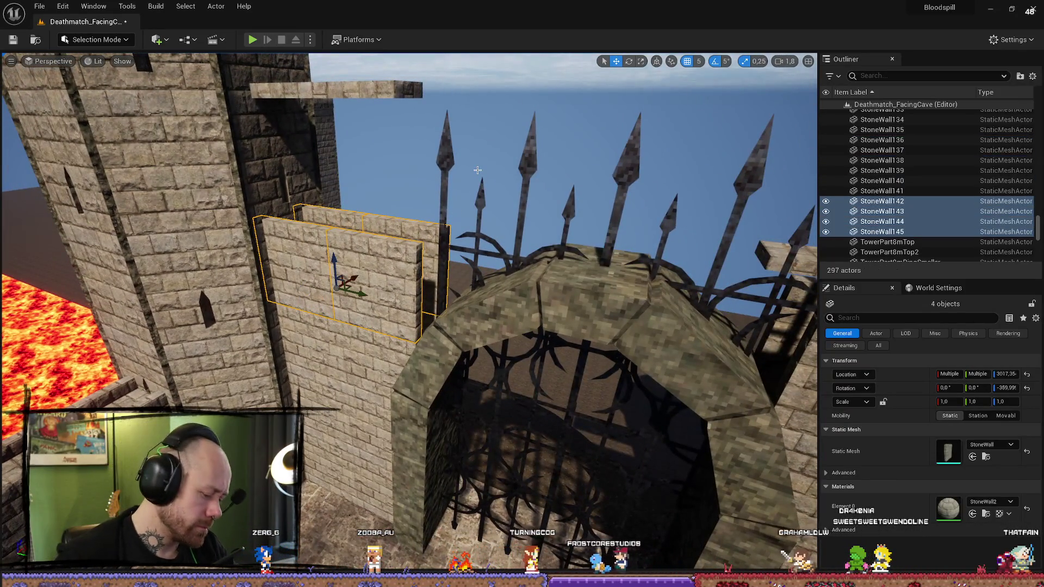
pyautogui.moveTo(299, 279); pyautogui.dragTo(300, 174)
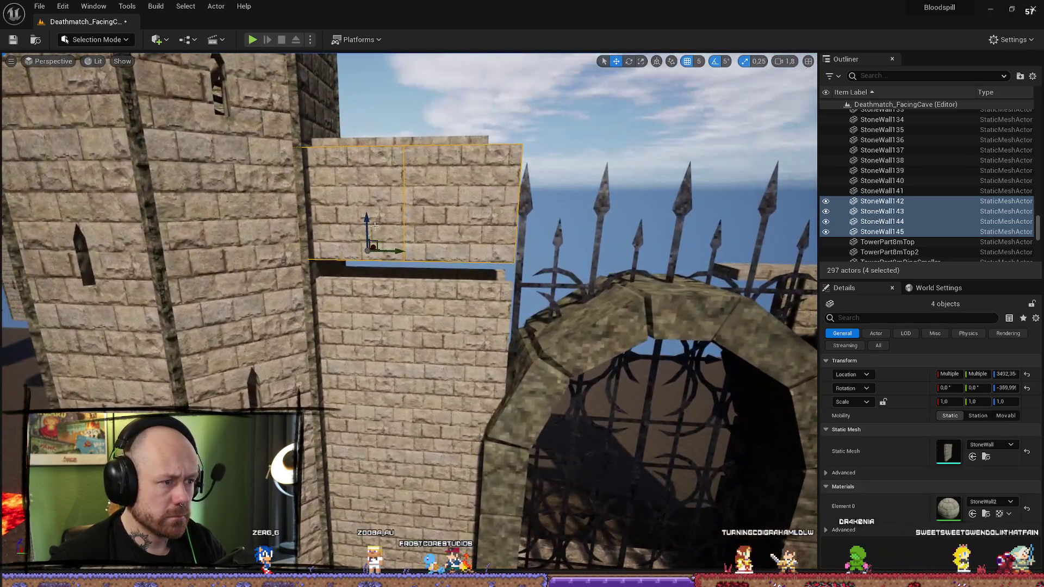
pyautogui.moveTo(368, 218); pyautogui.dragTo(369, 237)
pyautogui.scroll(3, 369, 238)
pyautogui.scroll(-10, 408, 299)
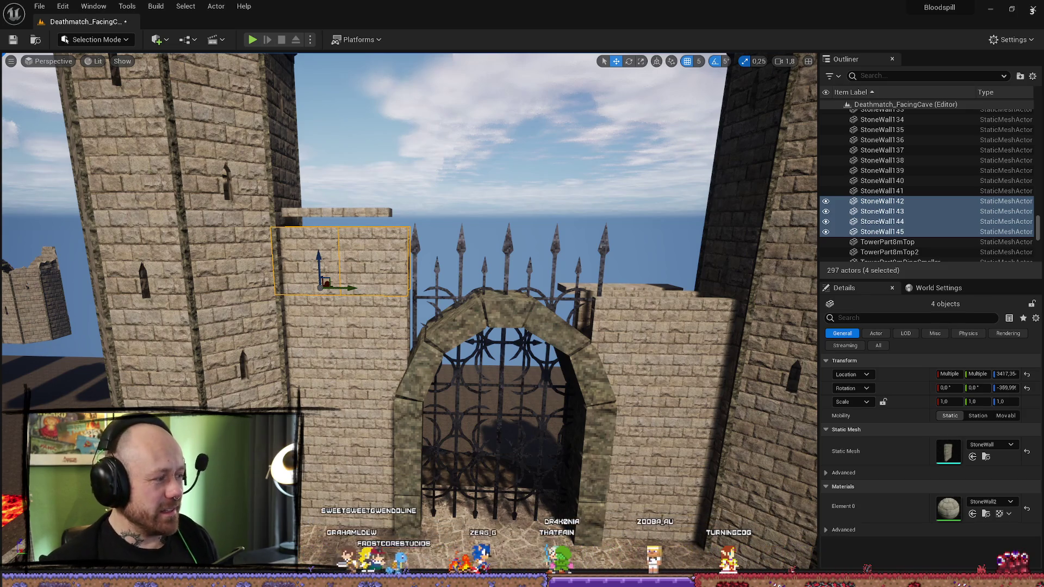
# Step: Duplicate the wall blocks right of the gate, including StoneWall73, and stack the copies on top
pyautogui.press('w')
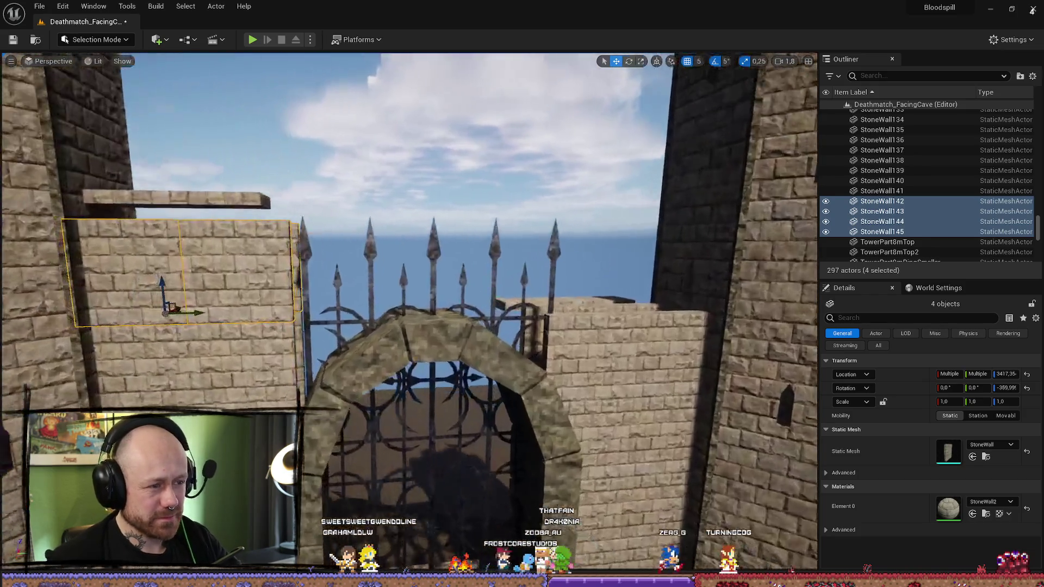
pyautogui.press('s')
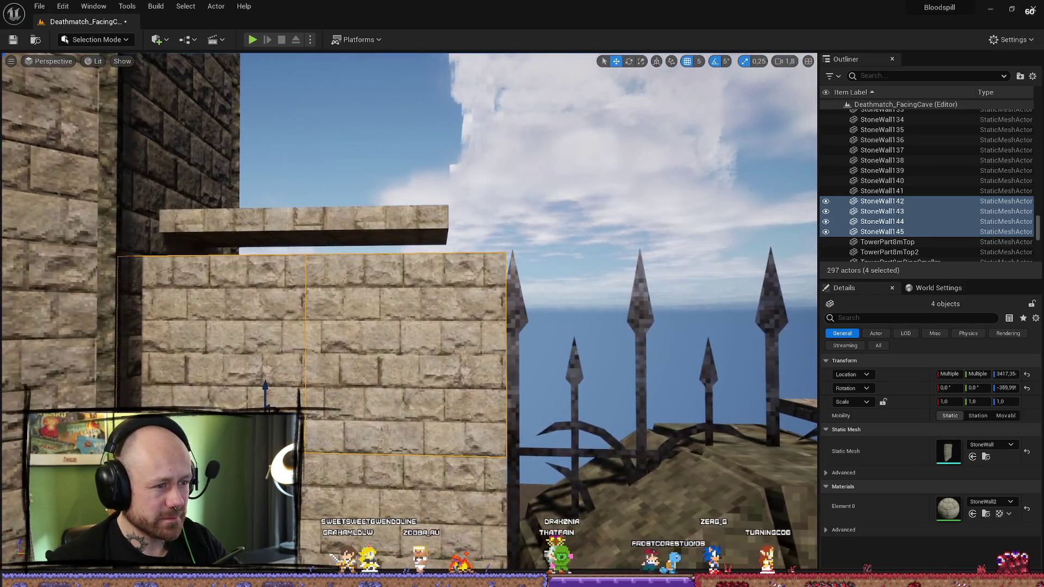
pyautogui.press('w')
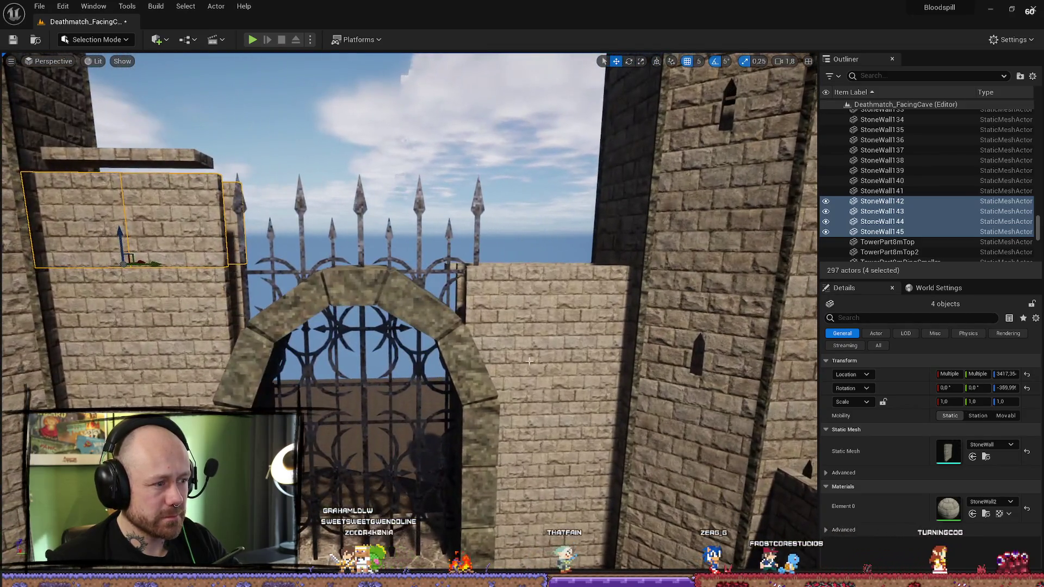
pyautogui.click(503, 343)
pyautogui.keyDown('ctrl'); pyautogui.click(586, 324); pyautogui.keyUp('ctrl')
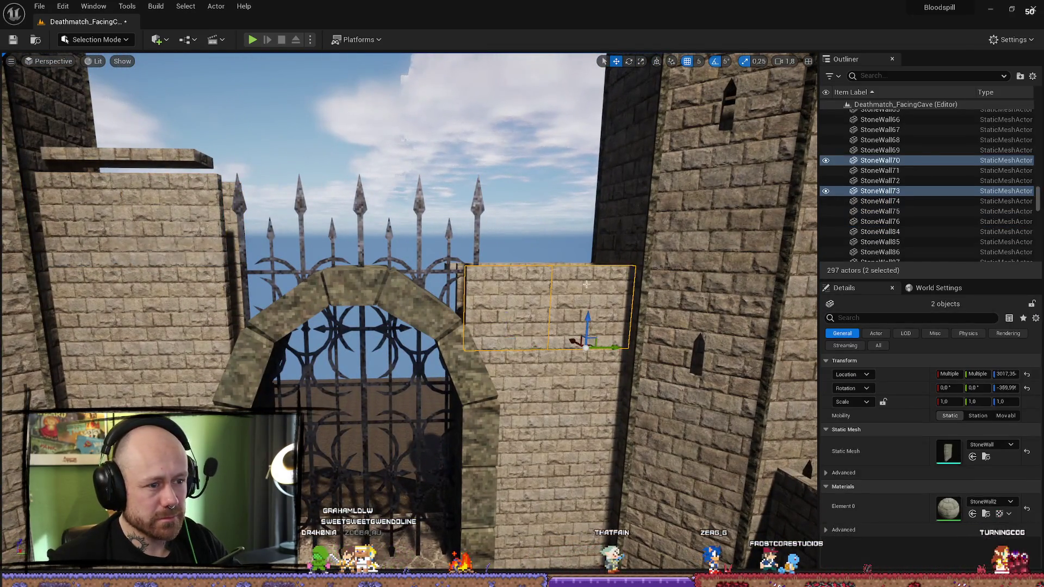
pyautogui.press('f')
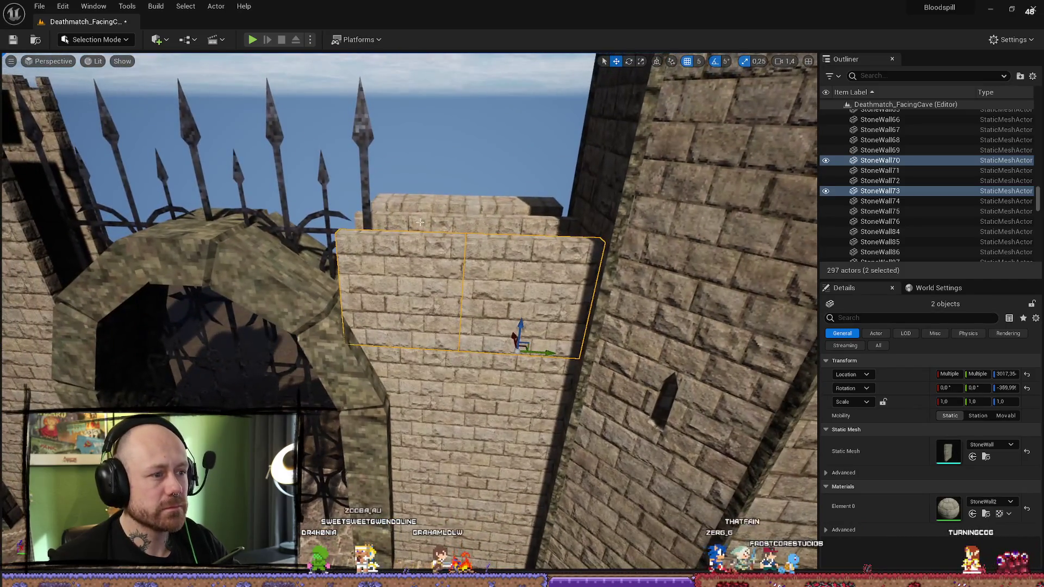
pyautogui.hotkey('ctrl', 'd')
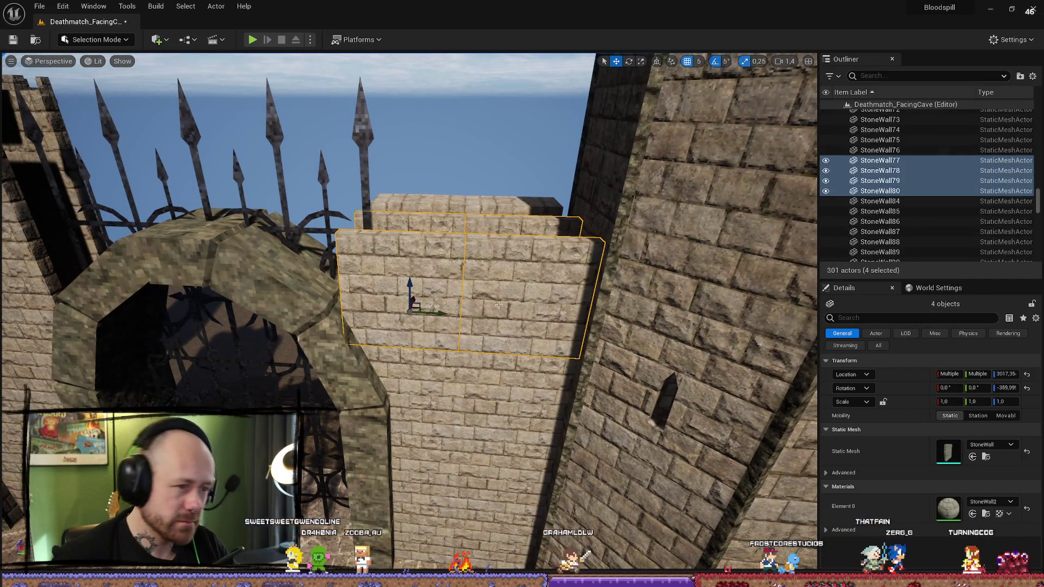
pyautogui.moveTo(411, 284); pyautogui.dragTo(412, 239)
pyautogui.scroll(-2, 407, 310)
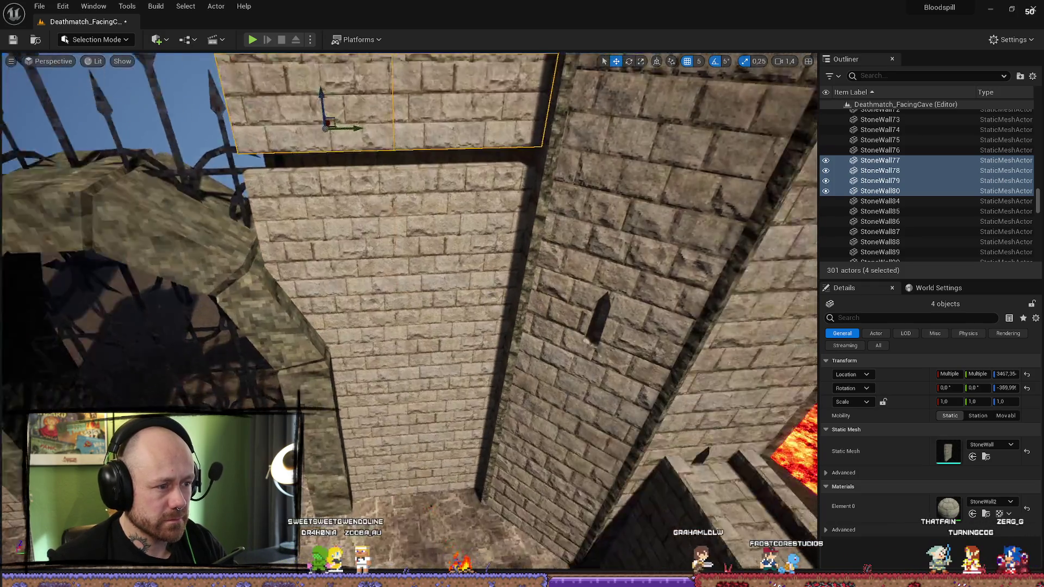
pyautogui.scroll(-2, 348, 261)
pyautogui.moveTo(346, 264)
pyautogui.mouseDown()
pyautogui.moveTo(351, 349)
pyautogui.moveTo(218, 359)
pyautogui.moveTo(383, 338)
pyautogui.mouseUp()
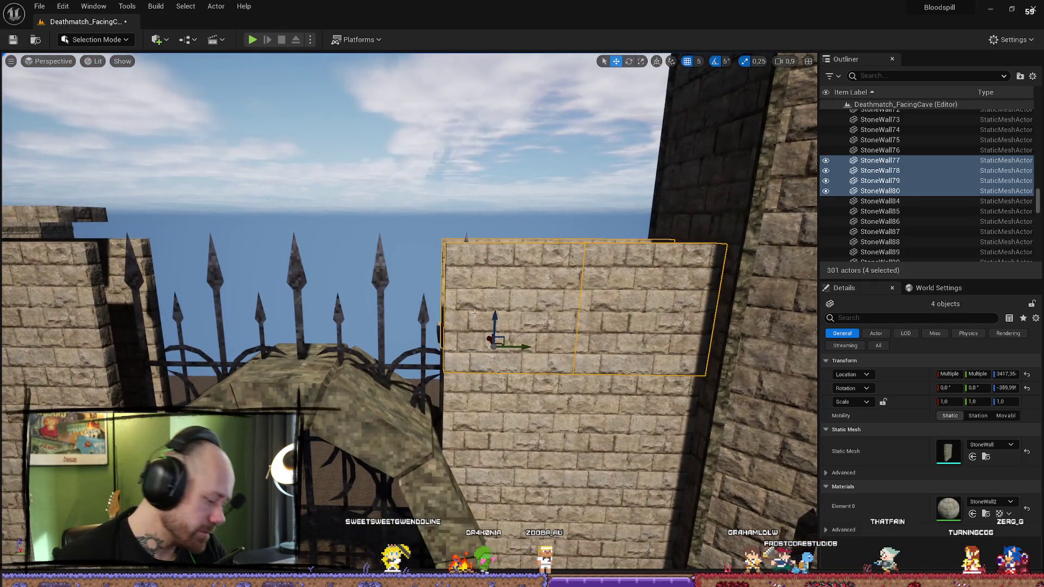
# Step: Duplicate the four stacked blocks and StoneWall83 to extend stonework across the arch
pyautogui.hotkey('ctrl', 'd')
pyautogui.moveTo(240, 340)
pyautogui.mouseDown()
pyautogui.moveTo(239, 245)
pyautogui.moveTo(343, 422)
pyautogui.mouseUp()
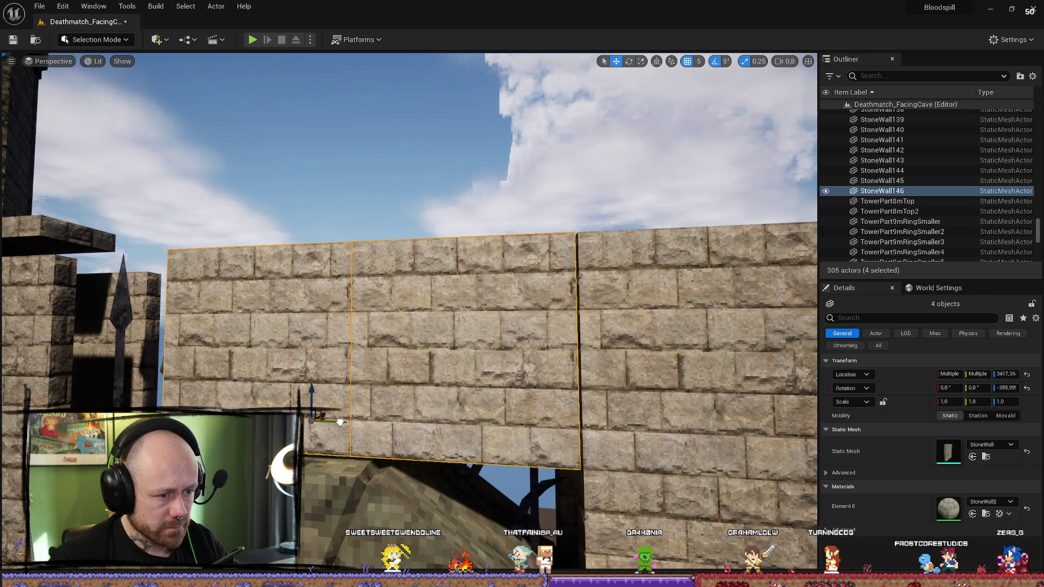
pyautogui.scroll(-5, 344, 422)
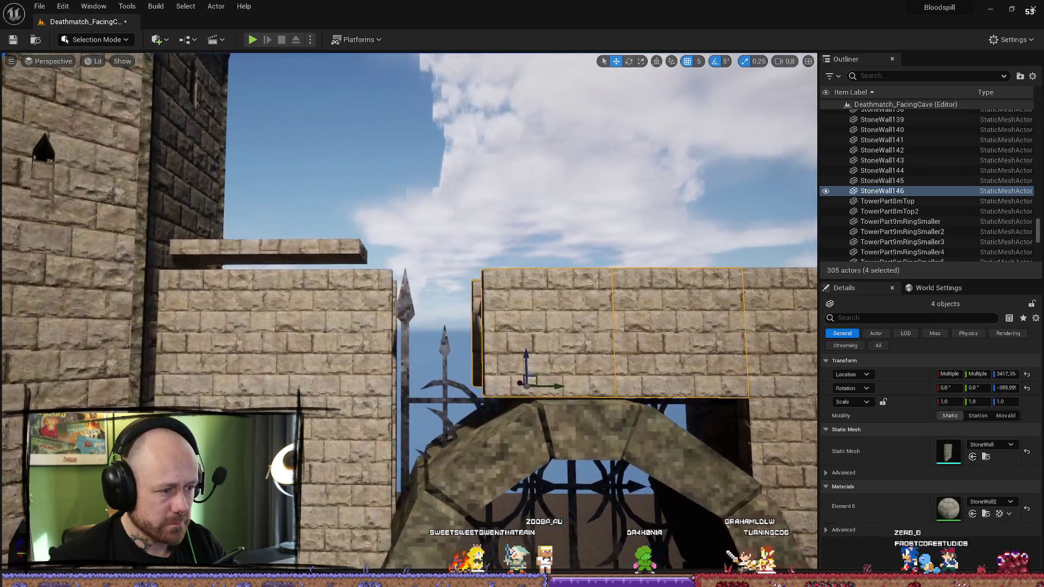
pyautogui.click(536, 332)
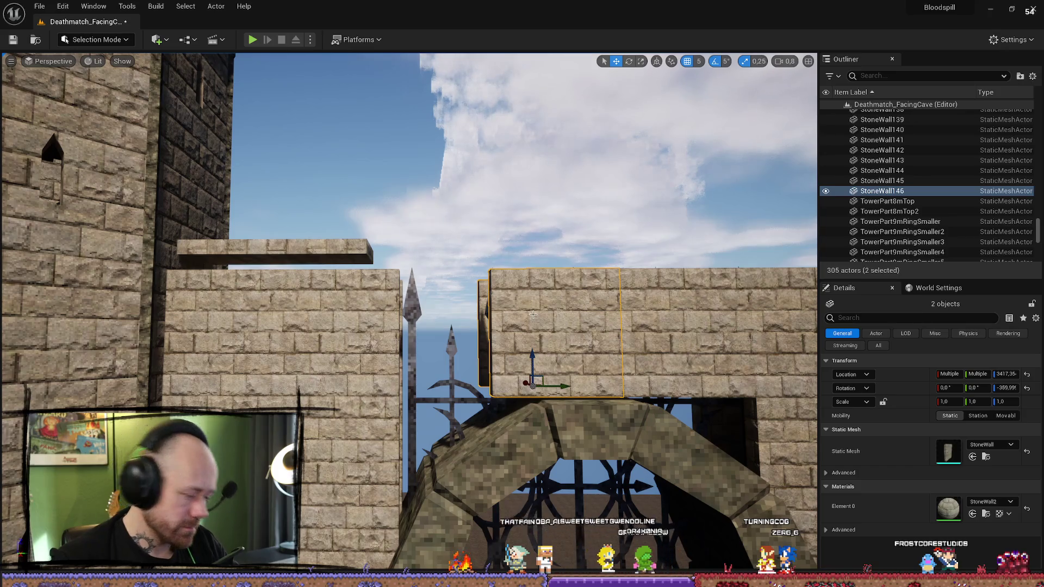
pyautogui.hotkey('ctrl', 'd')
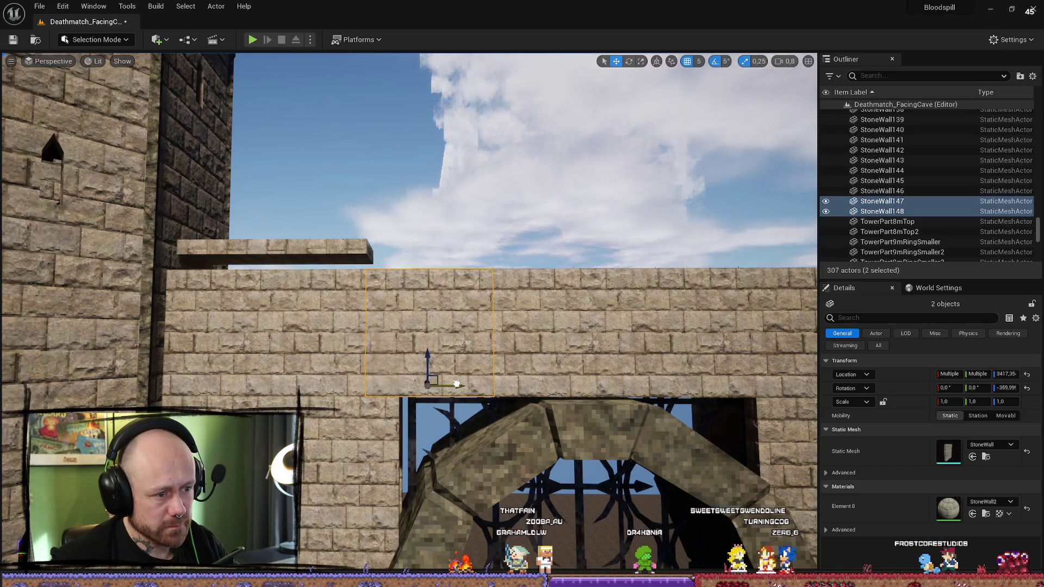
pyautogui.moveTo(298, 357)
pyautogui.mouseDown()
pyautogui.moveTo(304, 305)
pyautogui.moveTo(337, 261)
pyautogui.moveTo(326, 207)
pyautogui.moveTo(353, 239)
pyautogui.mouseUp()
# Step: Delete the unwanted StoneWall147 copy and the extra wall segment behind it
pyautogui.click(317, 470)
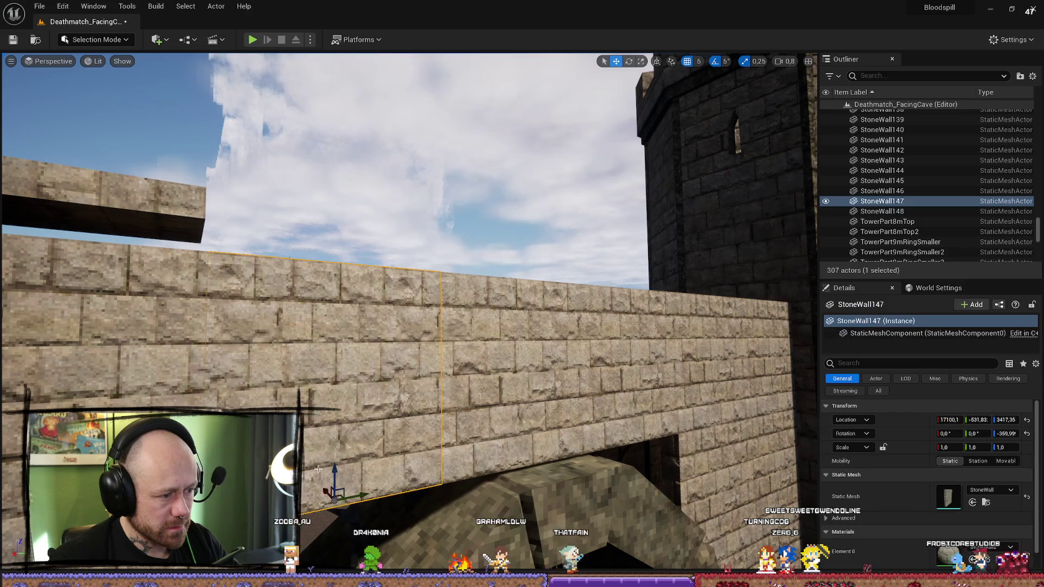
pyautogui.moveTo(317, 469)
pyautogui.mouseDown()
pyautogui.moveTo(305, 457)
pyautogui.moveTo(348, 474)
pyautogui.mouseUp()
pyautogui.moveTo(463, 267)
pyautogui.mouseDown()
pyautogui.moveTo(457, 229)
pyautogui.moveTo(463, 267)
pyautogui.mouseUp()
pyautogui.press('Delete')
pyautogui.click(463, 267)
pyautogui.press('Delete')
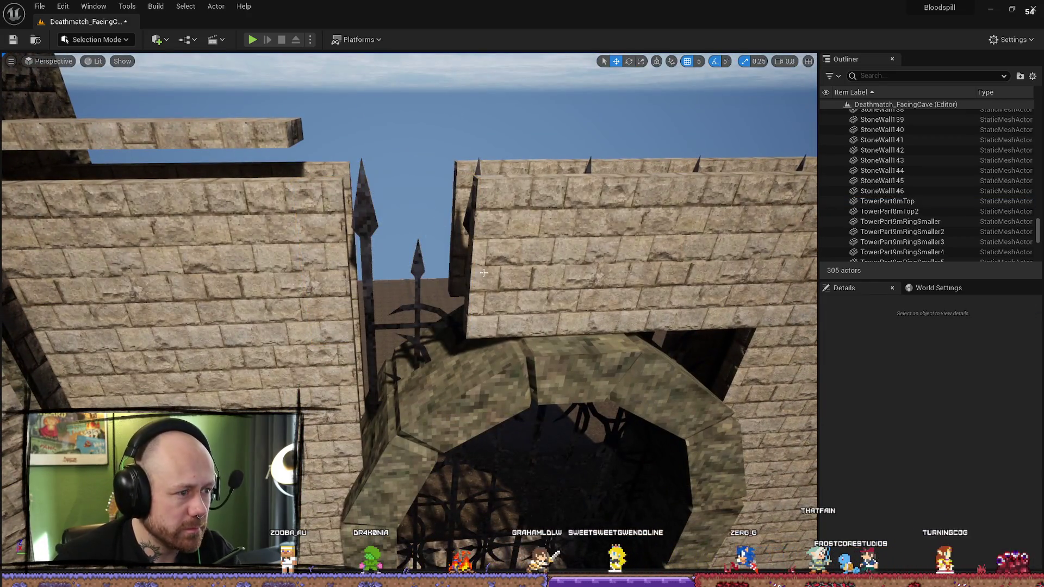
pyautogui.click(490, 267)
pyautogui.keyDown('ctrl'); pyautogui.click(459, 174); pyautogui.keyUp('ctrl')
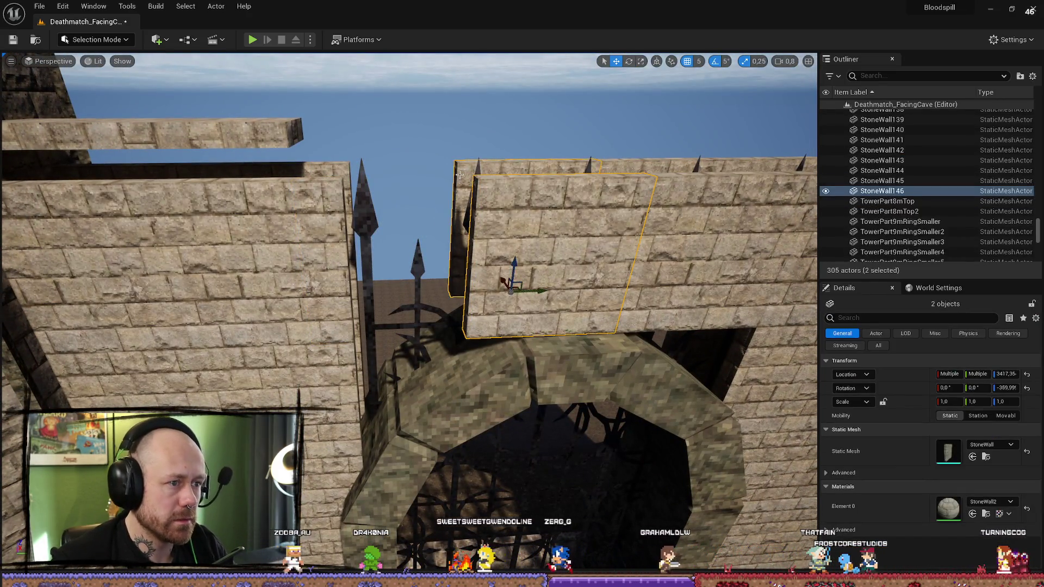
pyautogui.moveTo(535, 291); pyautogui.dragTo(454, 292)
pyautogui.click(990, 444)
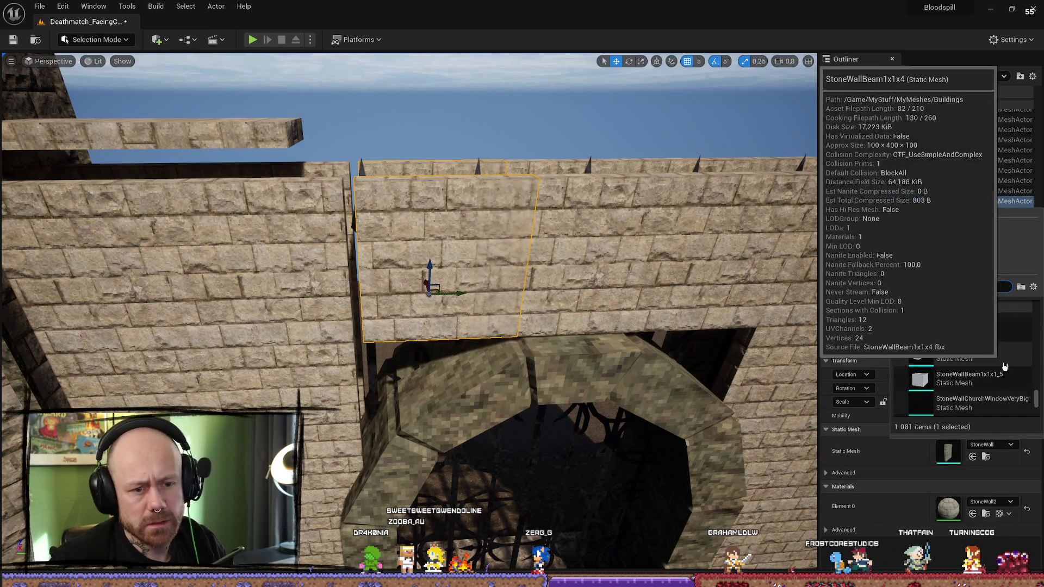
pyautogui.scroll(-3, 957, 367)
pyautogui.click(957, 360)
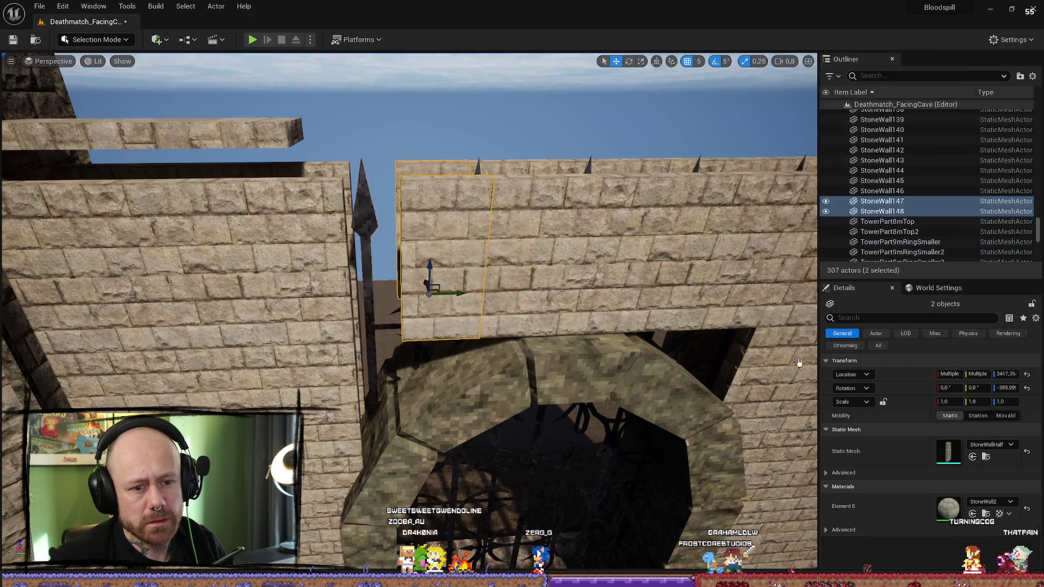
pyautogui.moveTo(457, 295); pyautogui.dragTo(445, 295)
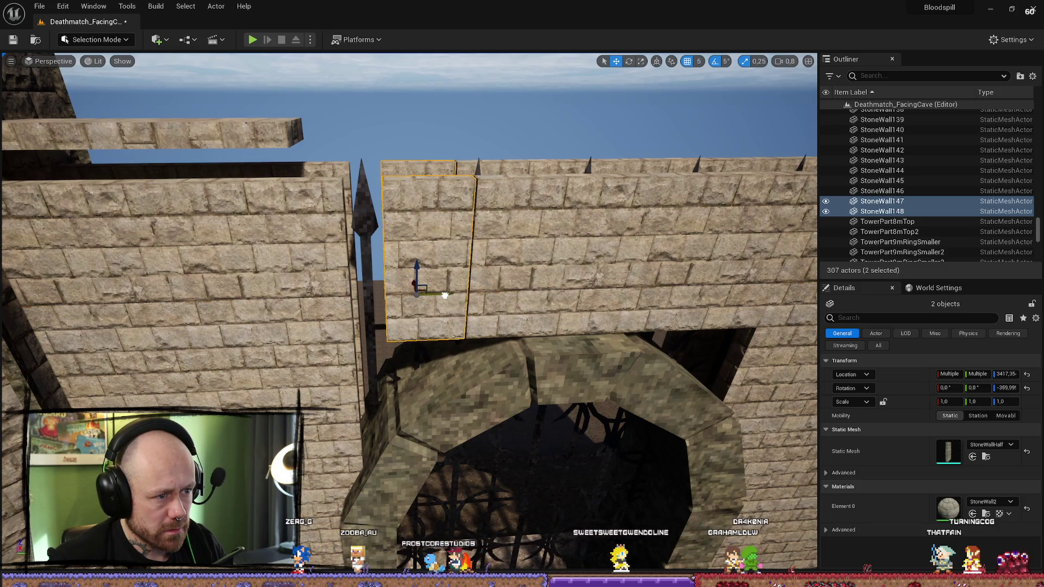
pyautogui.click(303, 291)
pyautogui.press('f')
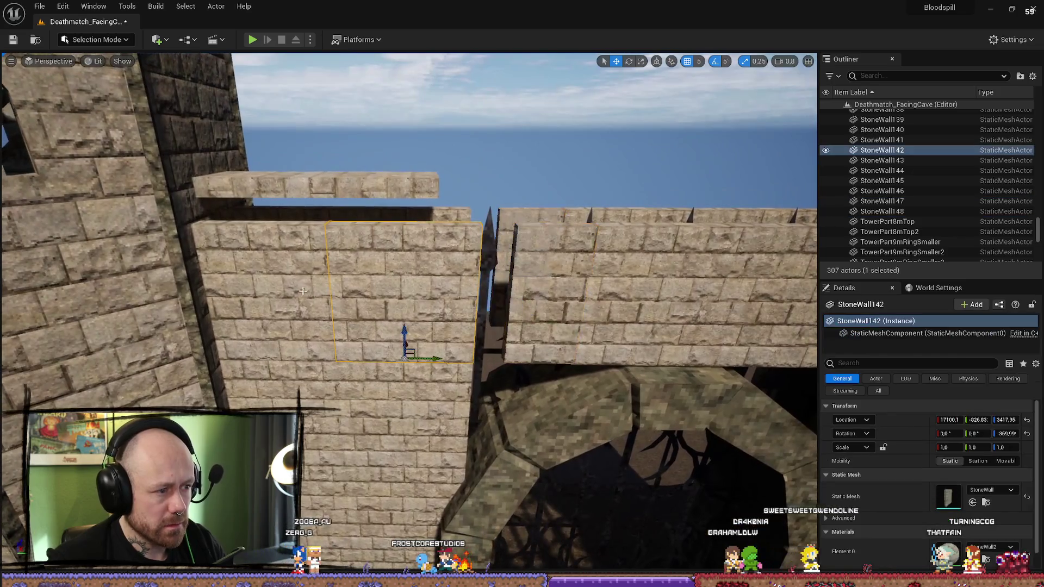
pyautogui.keyDown('ctrl'); pyautogui.click(294, 289); pyautogui.keyUp('ctrl')
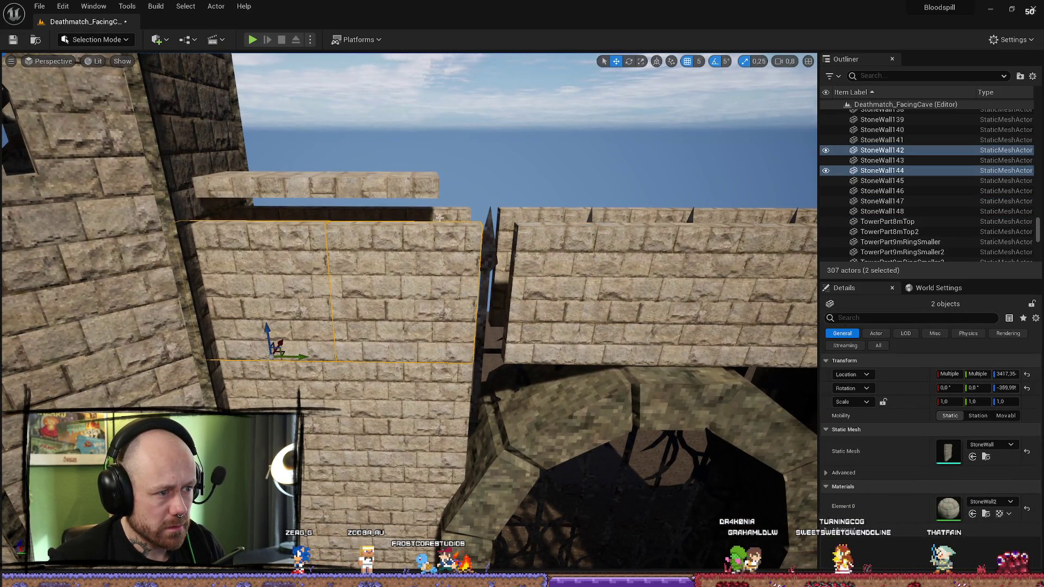
pyautogui.keyDown('ctrl'); pyautogui.click(439, 218); pyautogui.keyUp('ctrl')
pyautogui.keyDown('ctrl'); pyautogui.click(313, 219); pyautogui.keyUp('ctrl')
pyautogui.moveTo(334, 312); pyautogui.dragTo(348, 323)
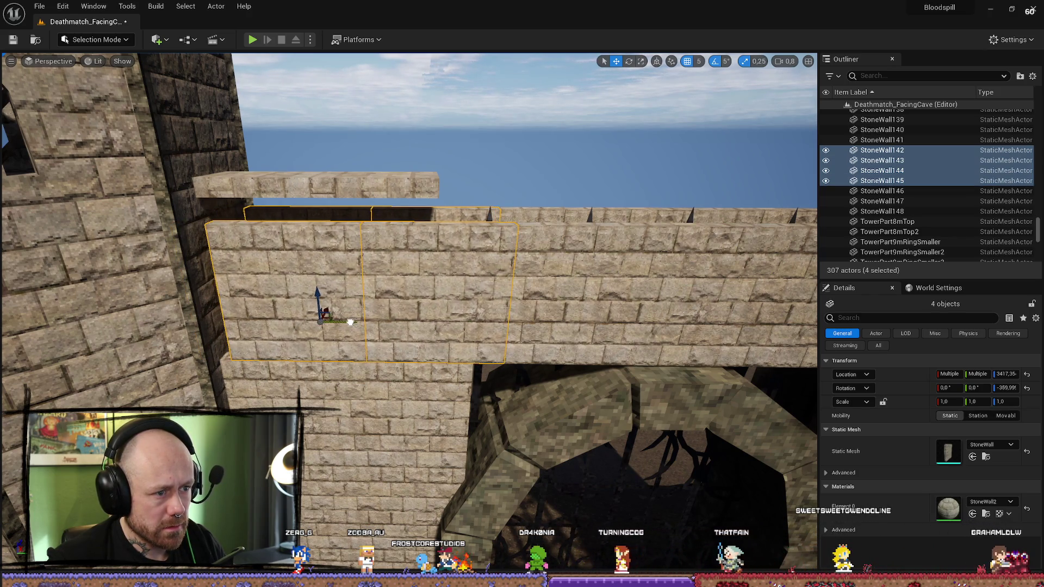
pyautogui.press('a')
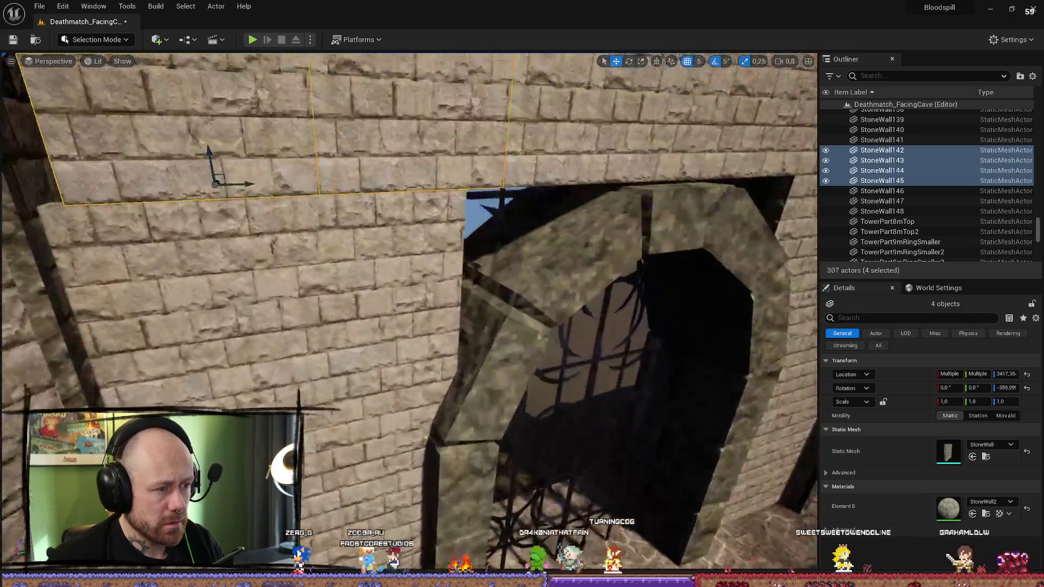
pyautogui.moveTo(210, 163)
pyautogui.mouseDown()
pyautogui.moveTo(299, 233)
pyautogui.moveTo(327, 333)
pyautogui.mouseUp()
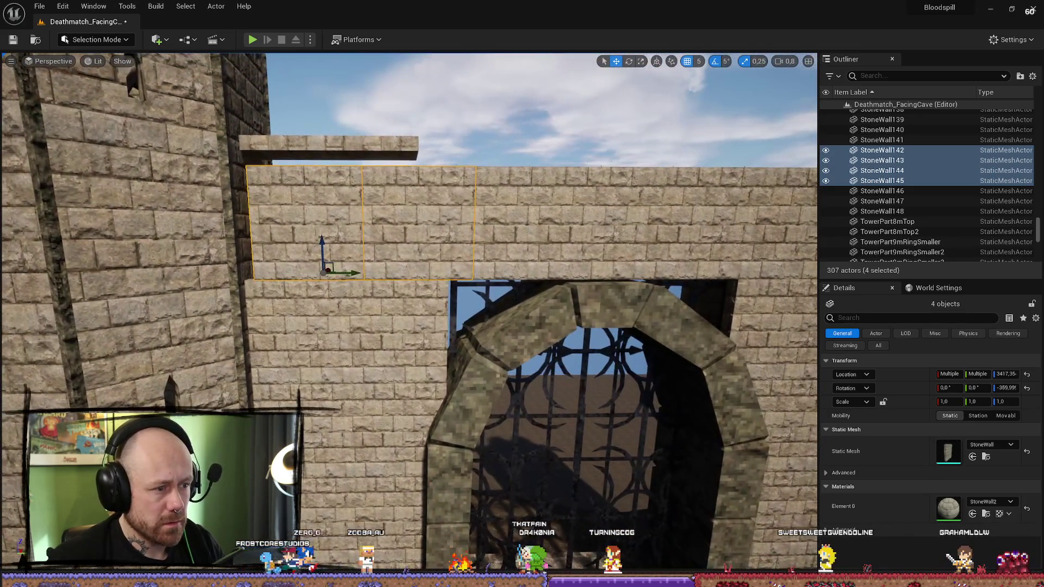
pyautogui.hotkey('ctrl', 'z')
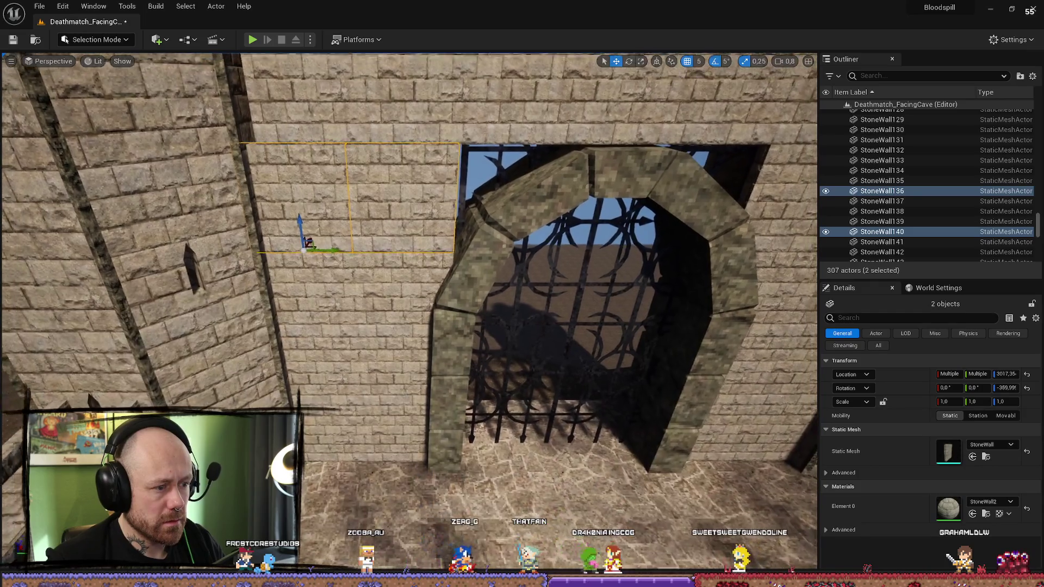
pyautogui.moveTo(377, 380); pyautogui.dragTo(377, 348)
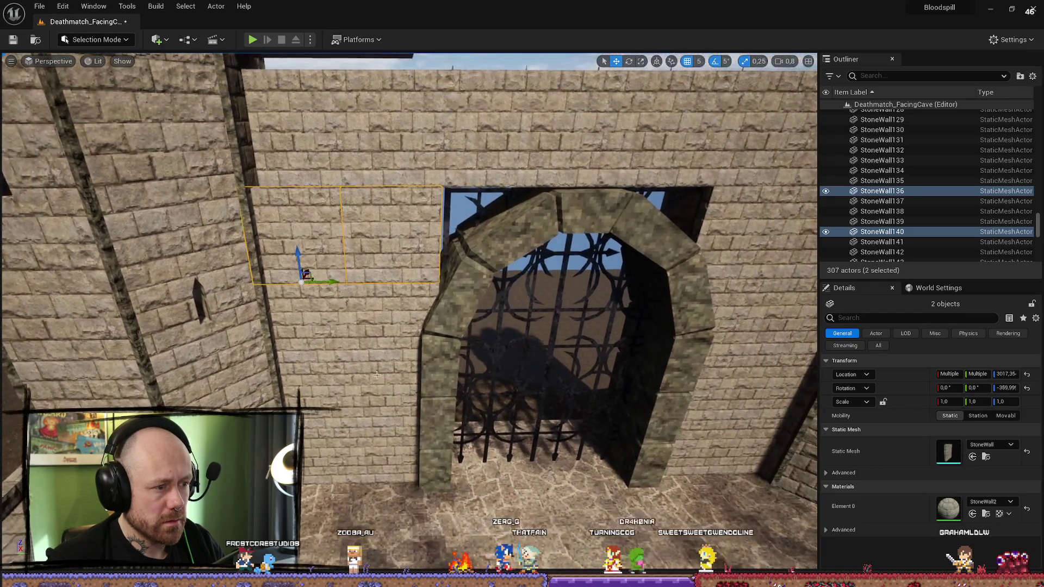
pyautogui.hotkey('ctrl', 'z')
pyautogui.hotkey('ctrl', 'z')
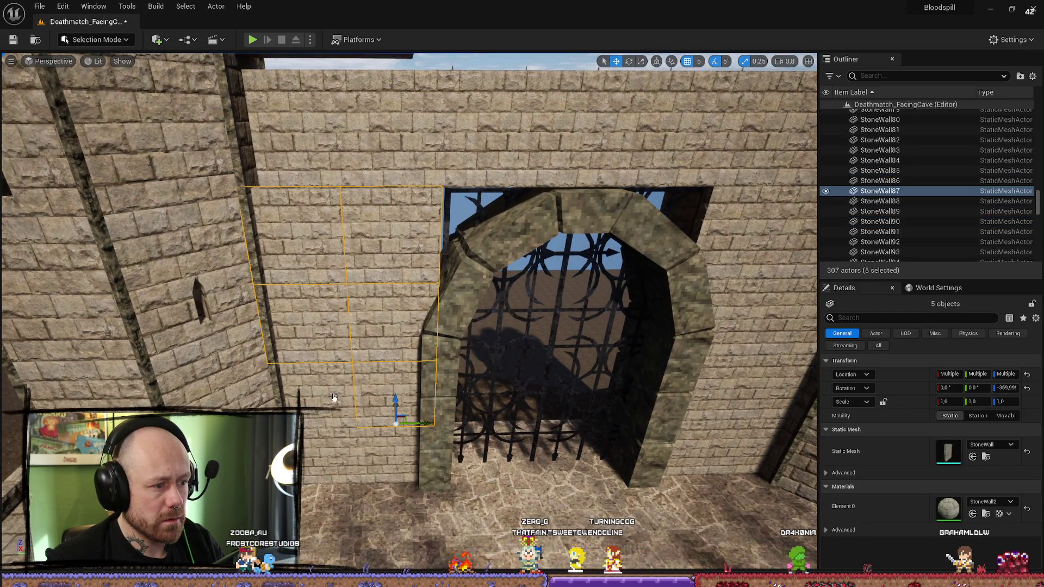
pyautogui.hotkey('ctrl', 'z')
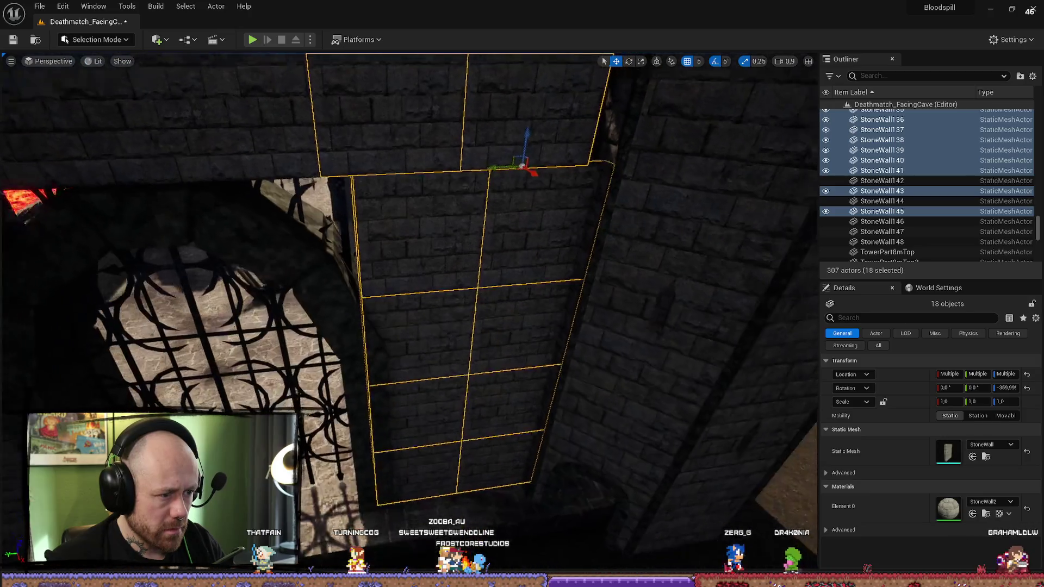
pyautogui.hotkey('ctrl', 'z')
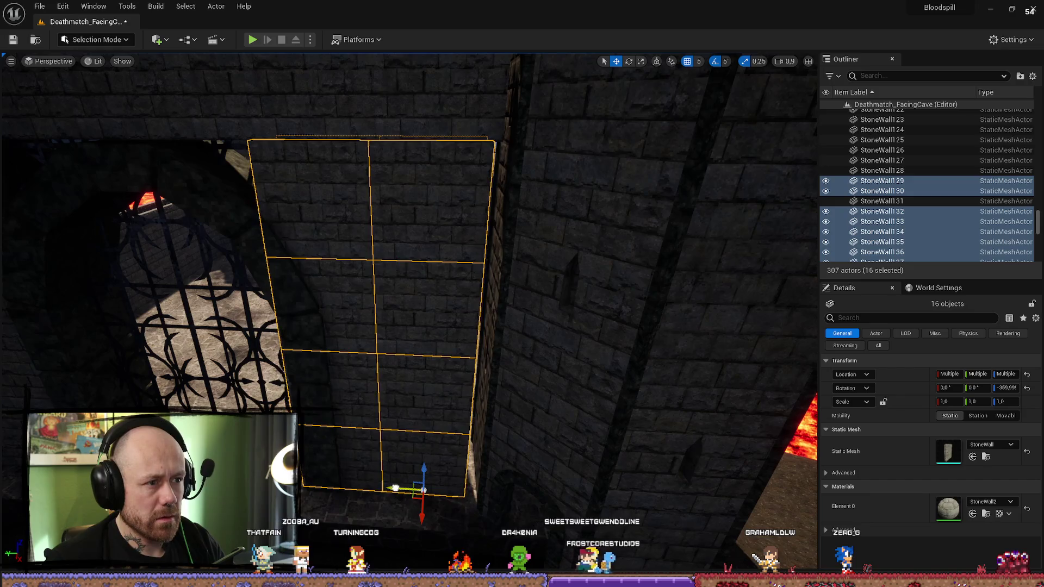
pyautogui.moveTo(437, 353)
pyautogui.mouseDown()
pyautogui.moveTo(391, 354)
pyautogui.moveTo(446, 356)
pyautogui.moveTo(421, 351)
pyautogui.mouseUp()
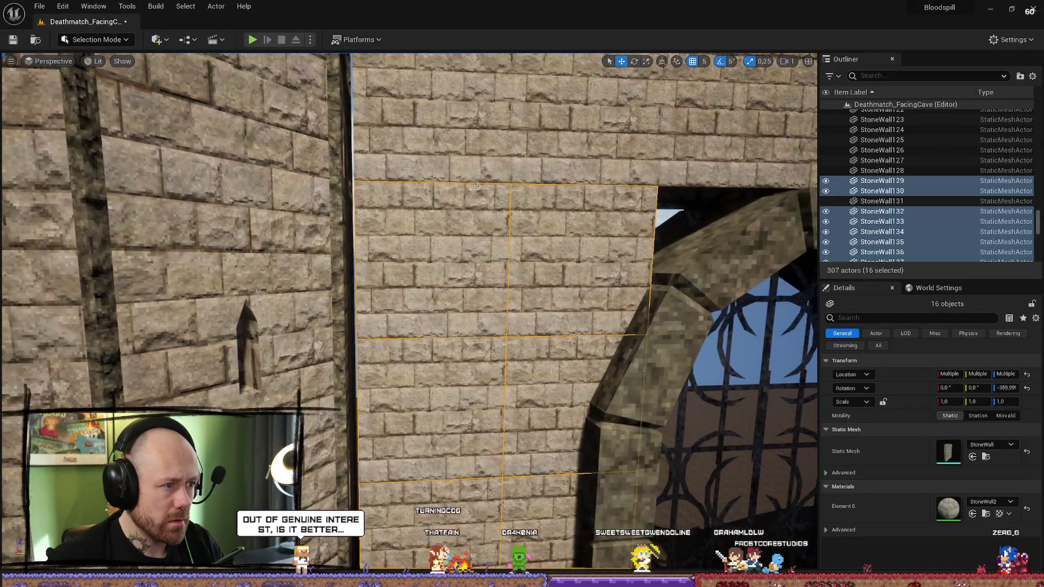
pyautogui.click(478, 186)
pyautogui.moveTo(477, 186)
pyautogui.mouseDown()
pyautogui.moveTo(473, 272)
pyautogui.moveTo(448, 277)
pyautogui.mouseUp()
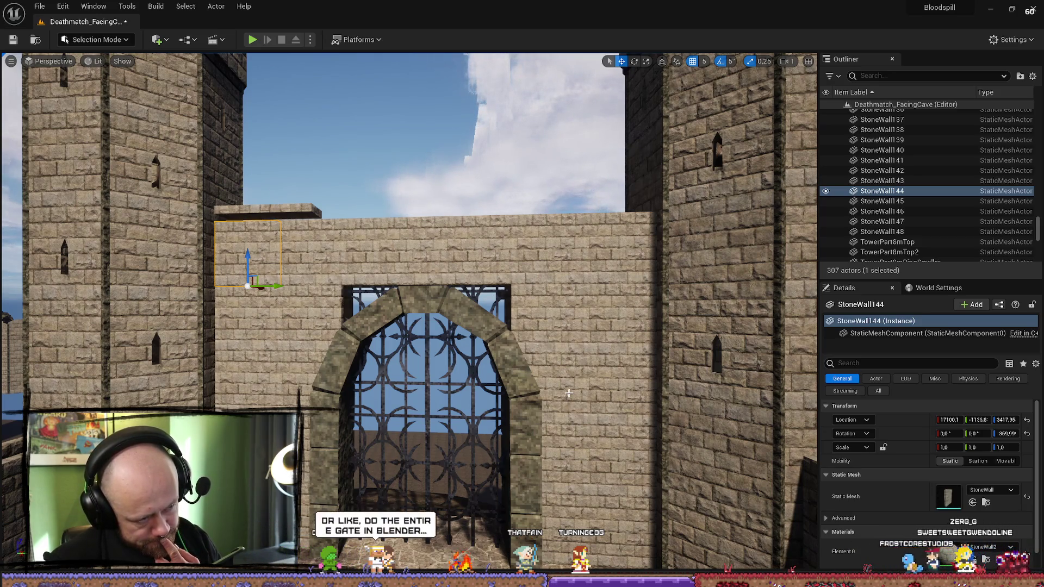
pyautogui.moveTo(569, 392); pyautogui.dragTo(569, 371)
pyautogui.moveTo(481, 295); pyautogui.dragTo(481, 295)
pyautogui.click(506, 244)
# Step: Set gate arch RuinPart_32's scale to 1.3 on X, Y and Z
pyautogui.click(530, 326)
pyautogui.click(503, 359)
pyautogui.press('f')
pyautogui.press('r')
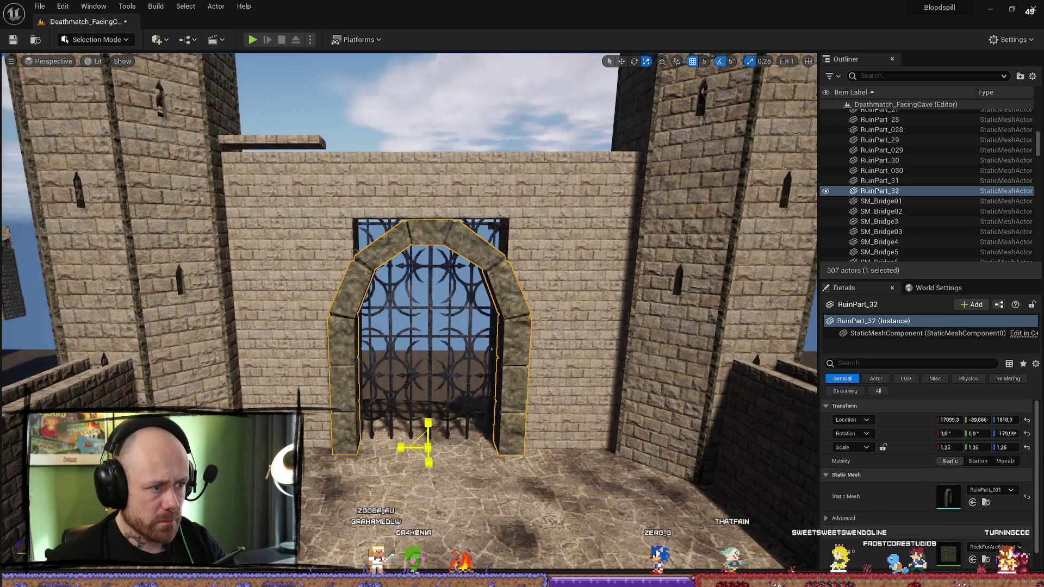
pyautogui.moveTo(428, 448)
pyautogui.mouseDown()
pyautogui.moveTo(440, 435)
pyautogui.moveTo(426, 454)
pyautogui.mouseUp()
pyautogui.press('w')
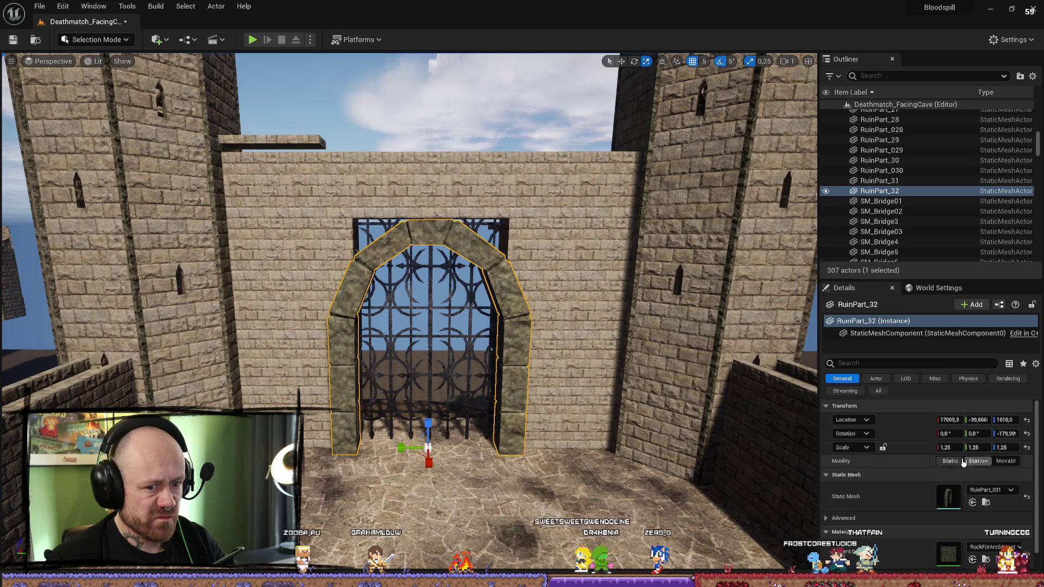
pyautogui.click(949, 447)
pyautogui.write('1,')
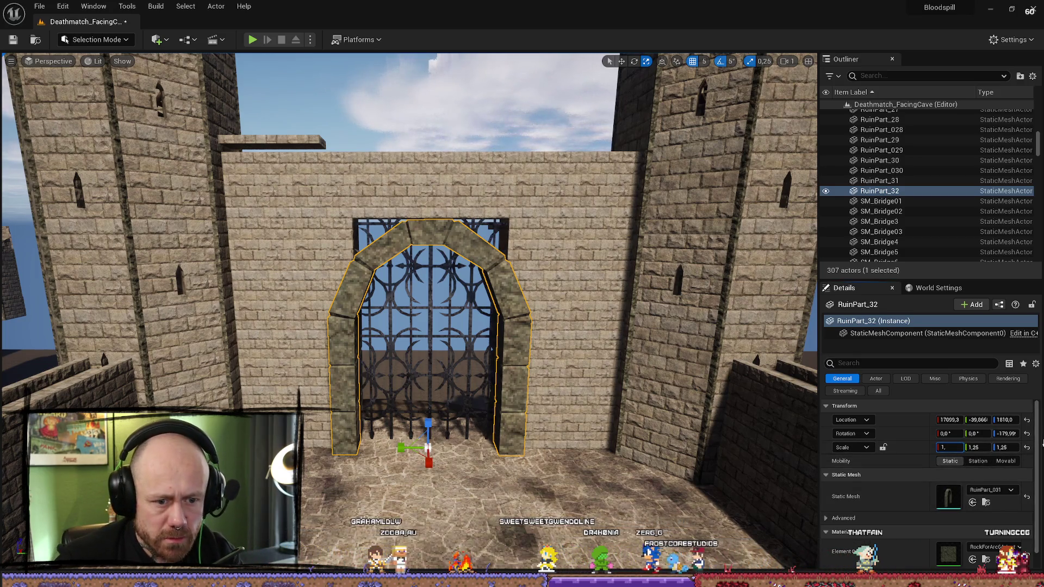
pyautogui.click(985, 447)
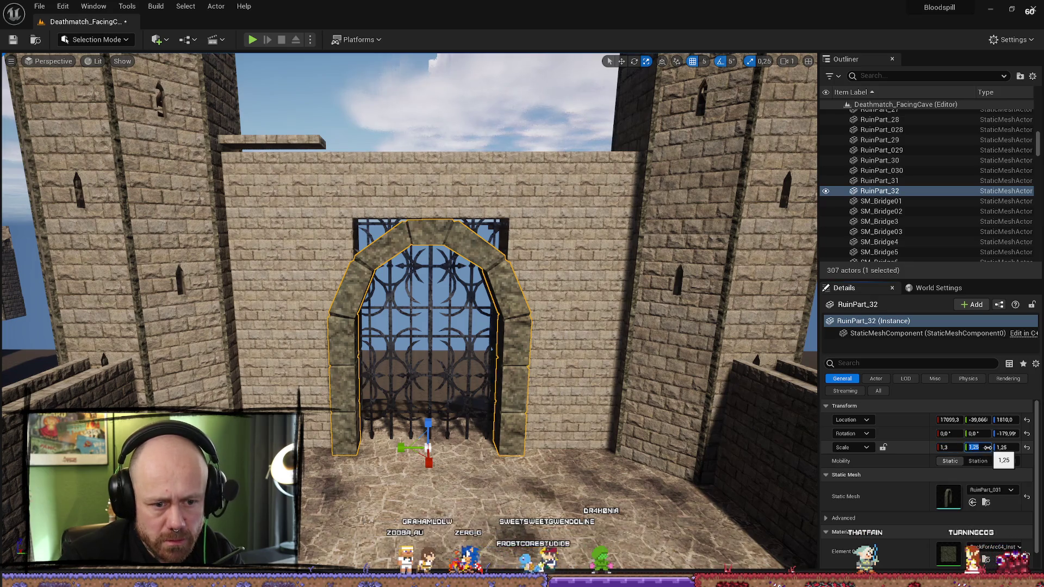
pyautogui.write('1,3')
pyautogui.press('Return')
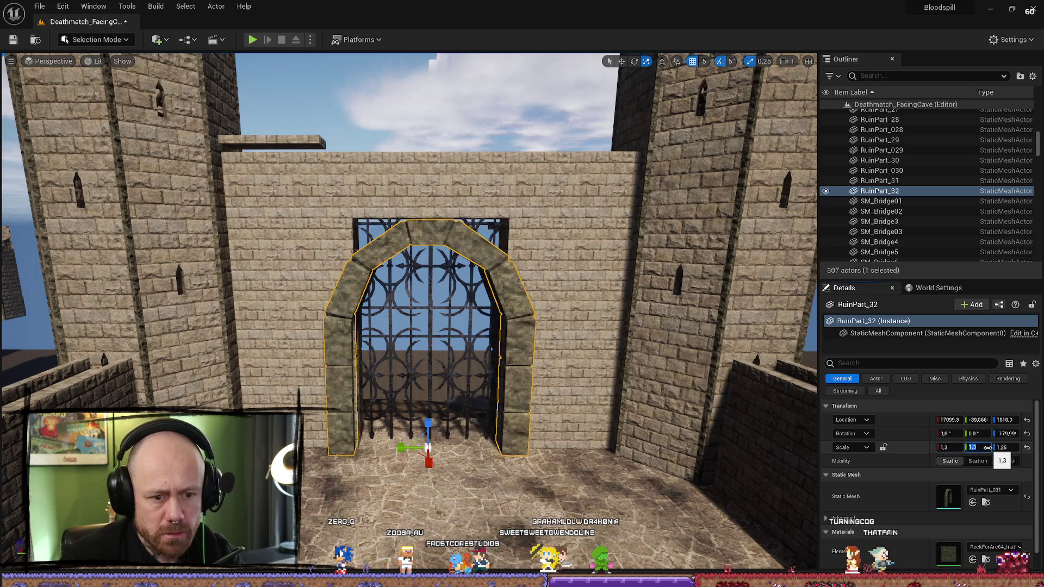
pyautogui.click(1011, 448)
pyautogui.write('1,')
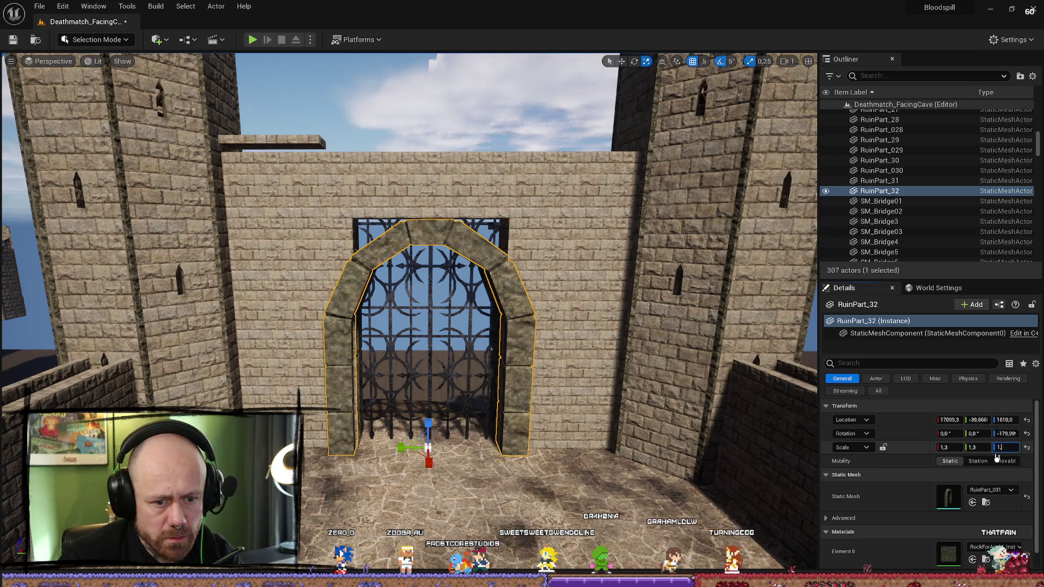
pyautogui.press('Return')
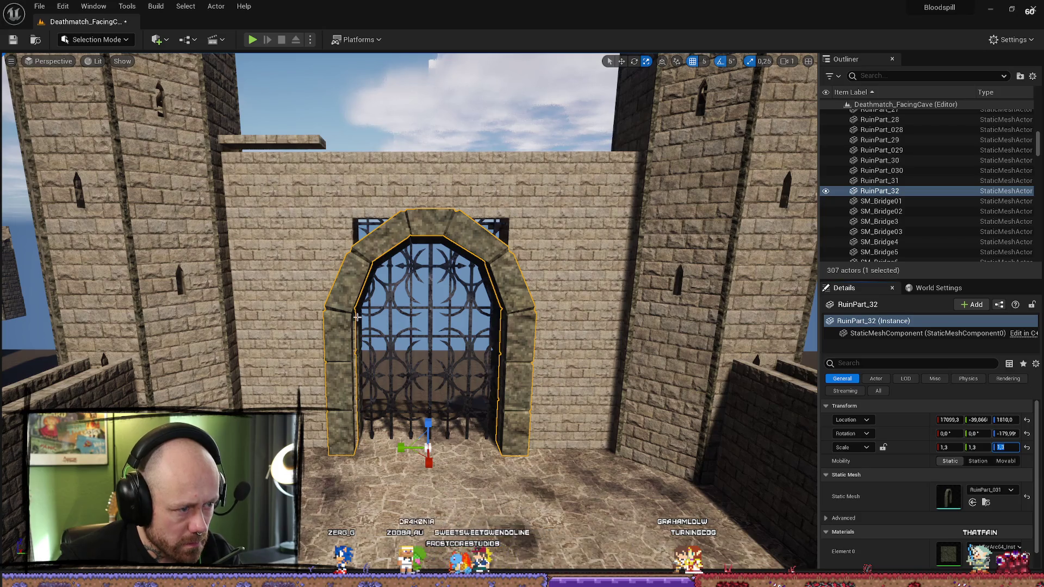
# Step: Set gate arch RuinPart_31's scale to 1.3 on X, Y and Z
pyautogui.click(361, 312)
pyautogui.click(960, 447)
pyautogui.write('1,3')
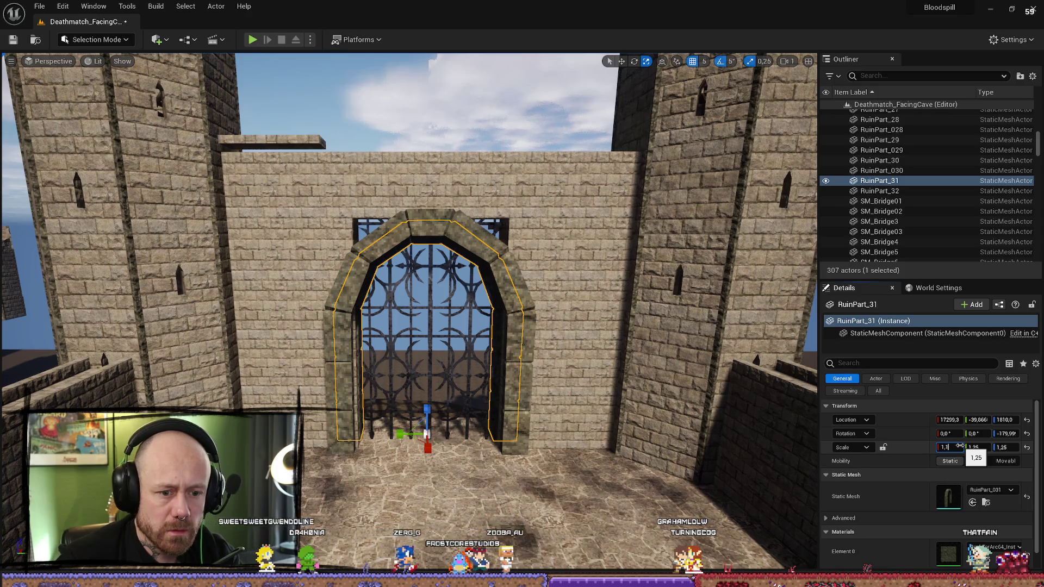
pyautogui.press('Tab')
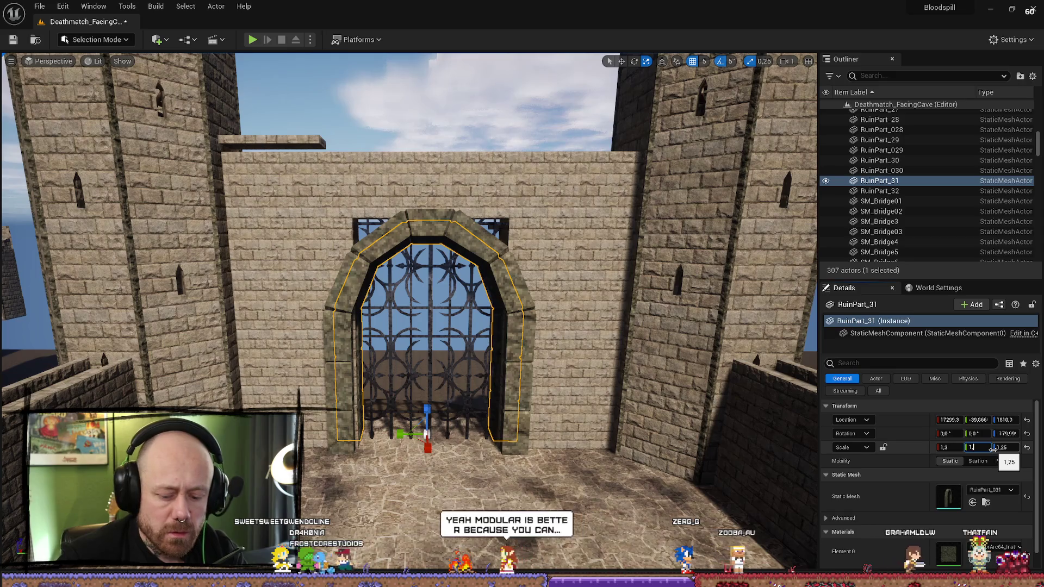
pyautogui.write('1,3')
pyautogui.press('Tab')
pyautogui.write('1,3')
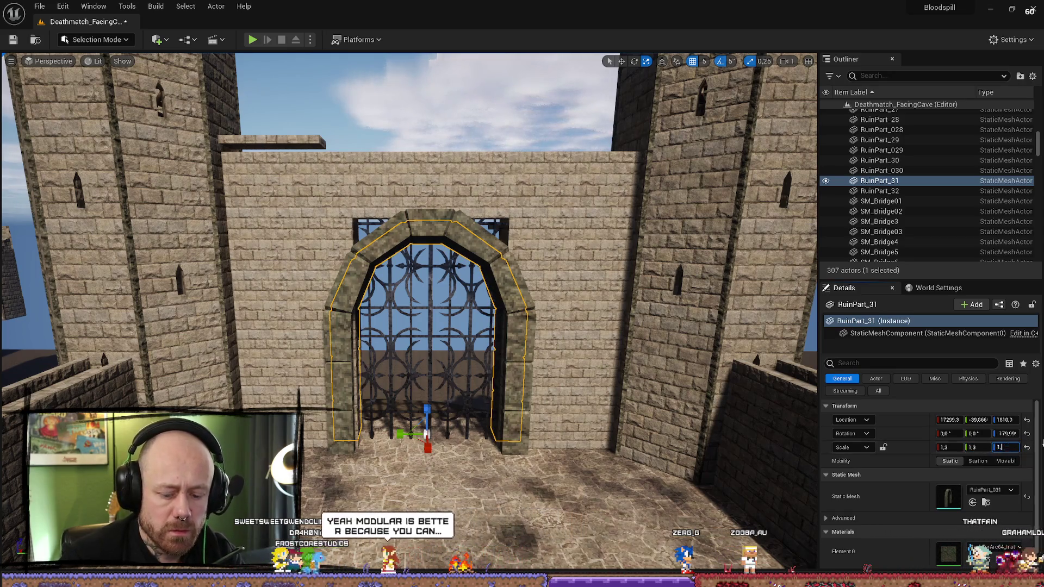
pyautogui.press('Return')
pyautogui.click(564, 263)
pyautogui.press('Up')
pyautogui.press('Left')
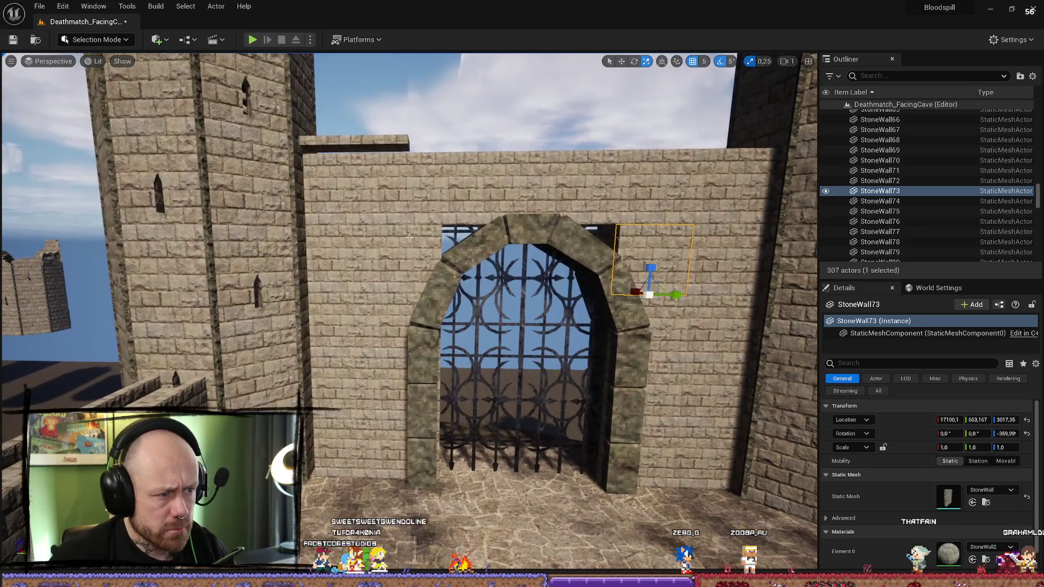
# Step: Select the wall blocks on both sides of the gate arch RuinPart_32 and frame the arch
pyautogui.click(408, 272)
pyautogui.keyDown('ctrl'); pyautogui.click(429, 186); pyautogui.keyUp('ctrl')
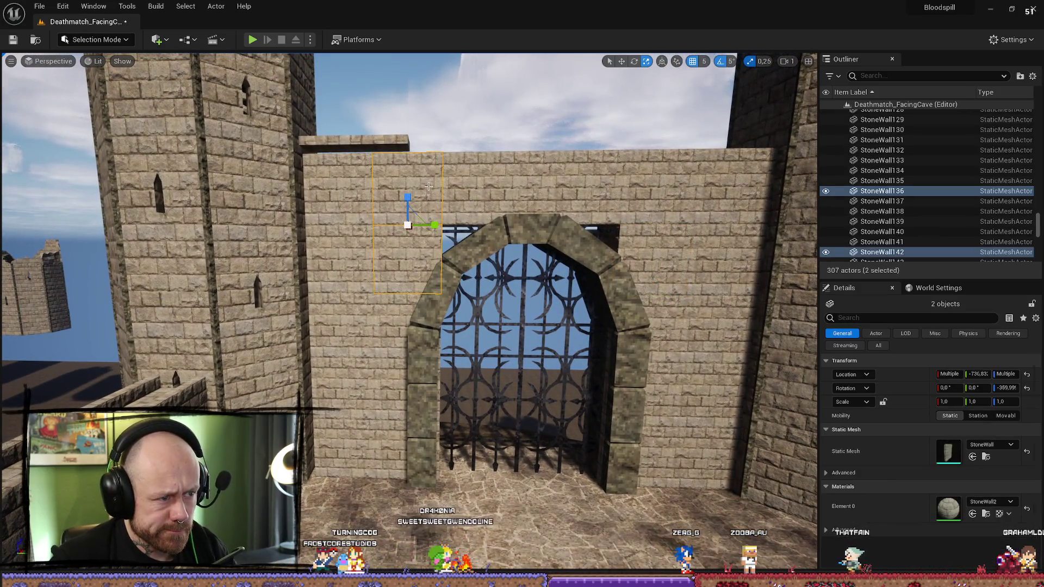
pyautogui.click(462, 165)
pyautogui.click(419, 260)
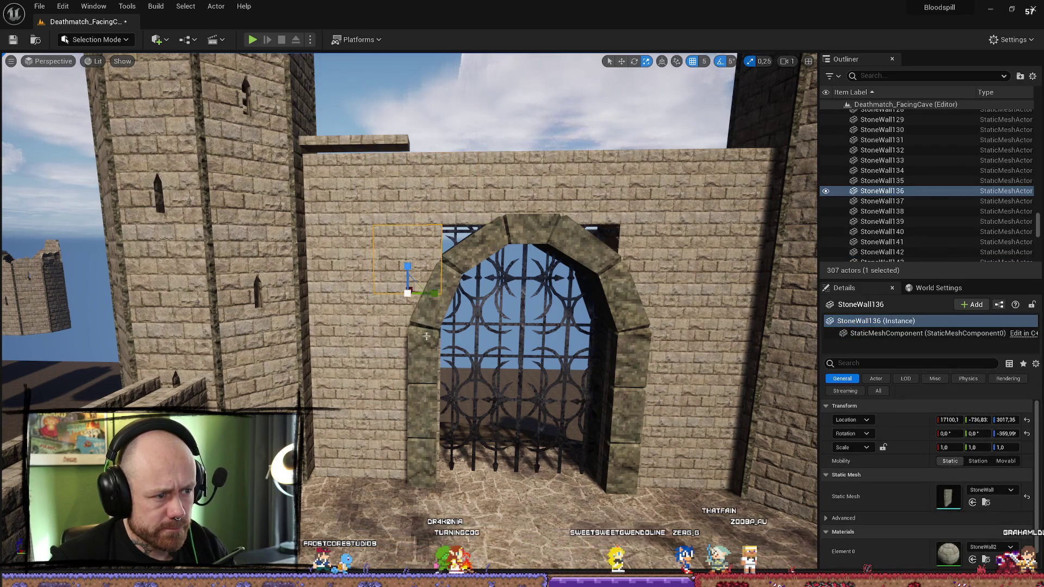
pyautogui.click(424, 326)
pyautogui.press('f')
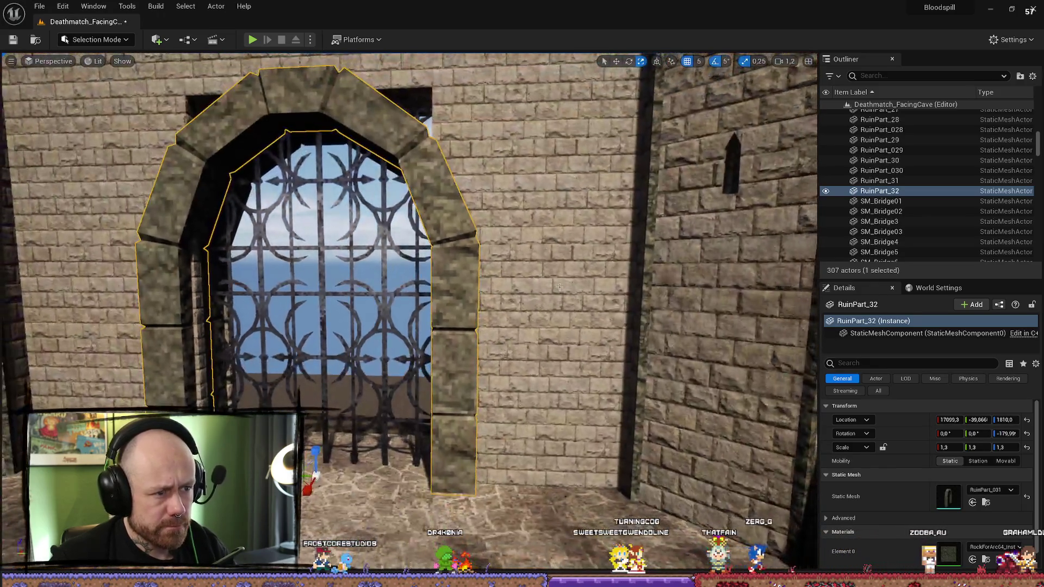
pyautogui.click(503, 272)
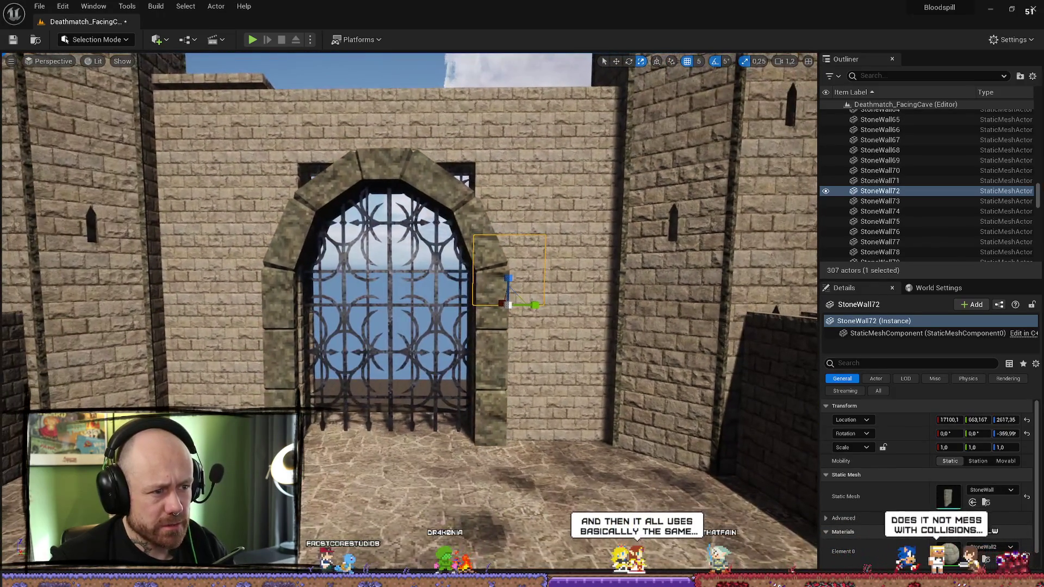
pyautogui.click(490, 326)
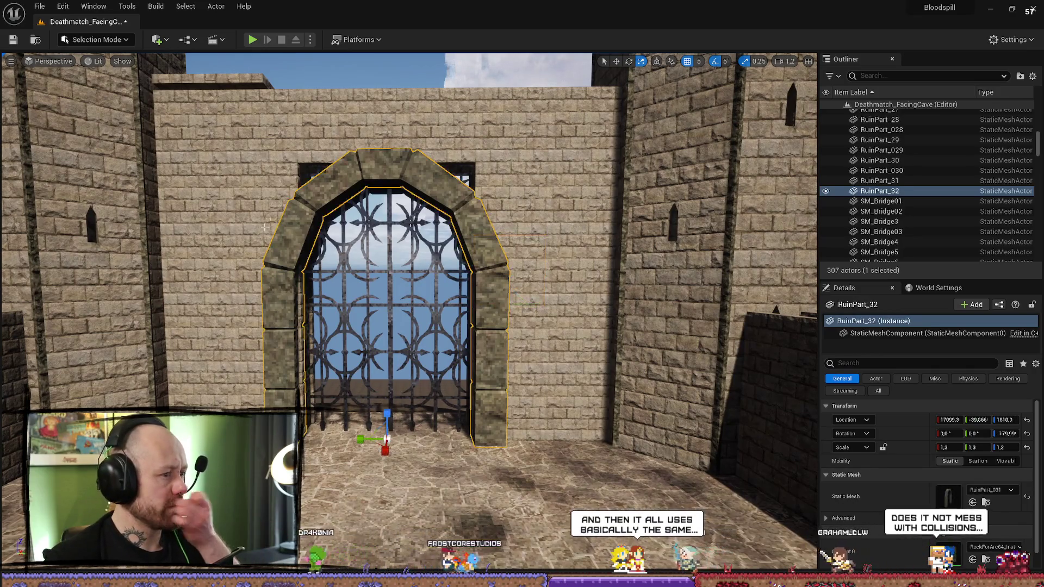
pyautogui.click(268, 220)
pyautogui.moveTo(294, 209)
pyautogui.mouseDown()
pyautogui.moveTo(288, 245)
pyautogui.moveTo(294, 210)
pyautogui.mouseUp()
# Step: Swap the six wall blocks flanking the arch to the StoneWallHalf mesh
pyautogui.click(343, 233)
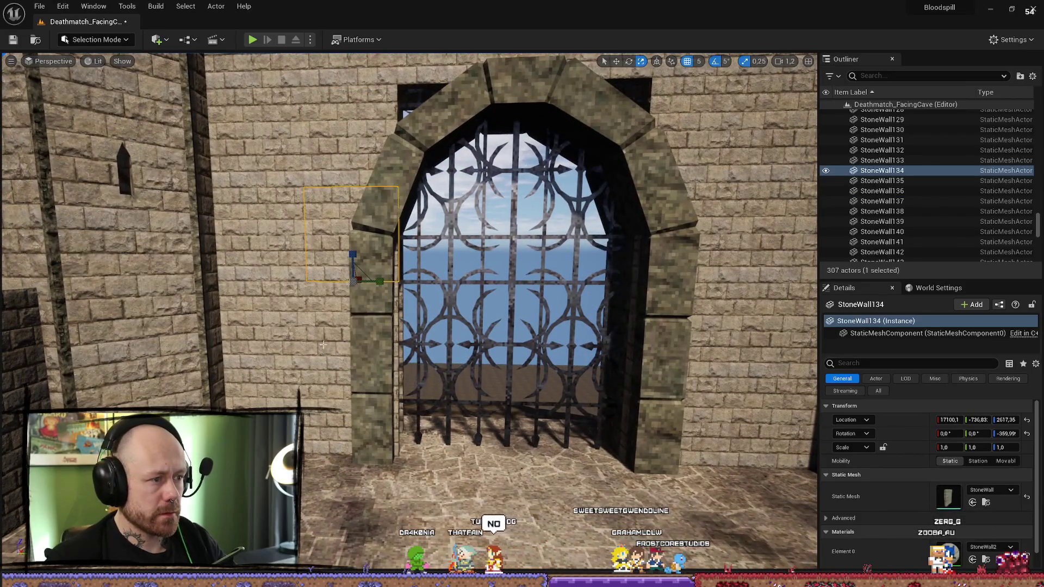
pyautogui.keyDown('ctrl'); pyautogui.click(337, 345); pyautogui.keyUp('ctrl')
pyautogui.keyDown('ctrl'); pyautogui.click(347, 413); pyautogui.keyUp('ctrl')
pyautogui.moveTo(347, 412); pyautogui.dragTo(381, 381)
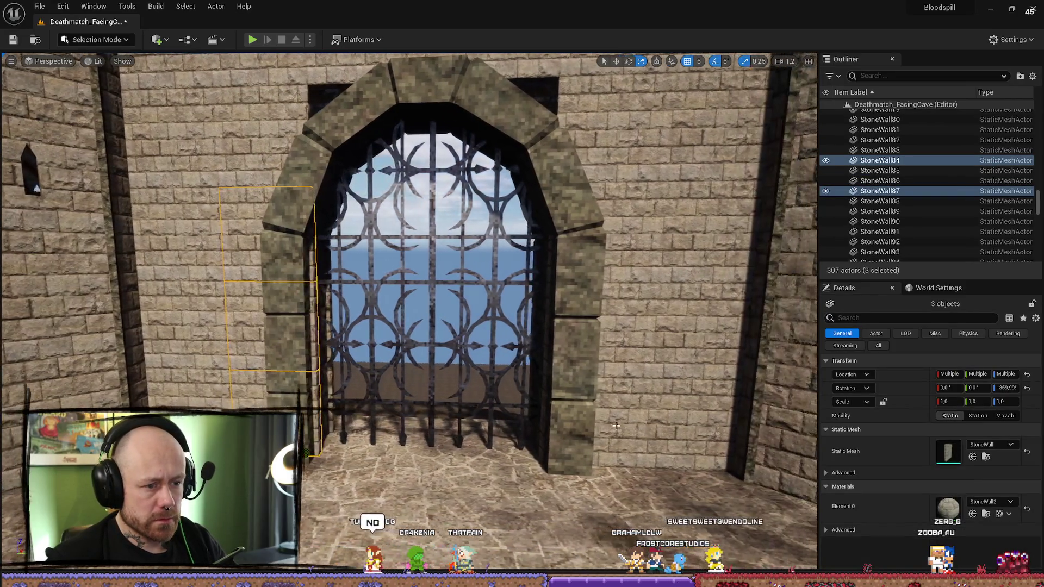
pyautogui.keyDown('ctrl'); pyautogui.click(598, 419); pyautogui.keyUp('ctrl')
pyautogui.keyDown('ctrl'); pyautogui.click(615, 311); pyautogui.keyUp('ctrl')
pyautogui.keyDown('ctrl'); pyautogui.click(609, 239); pyautogui.keyUp('ctrl')
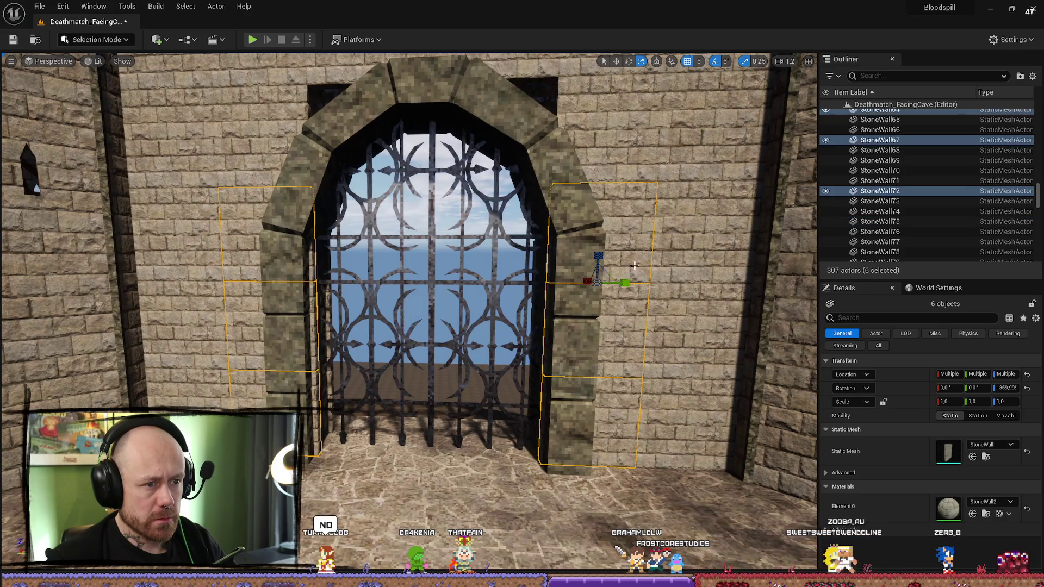
pyautogui.click(1007, 445)
pyautogui.scroll(-3, 983, 371)
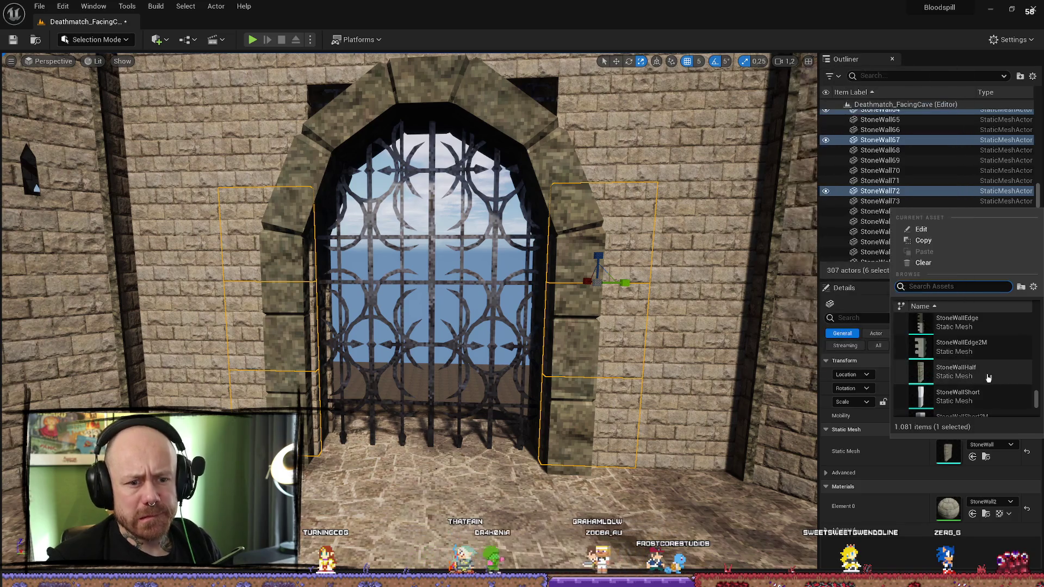
pyautogui.click(983, 372)
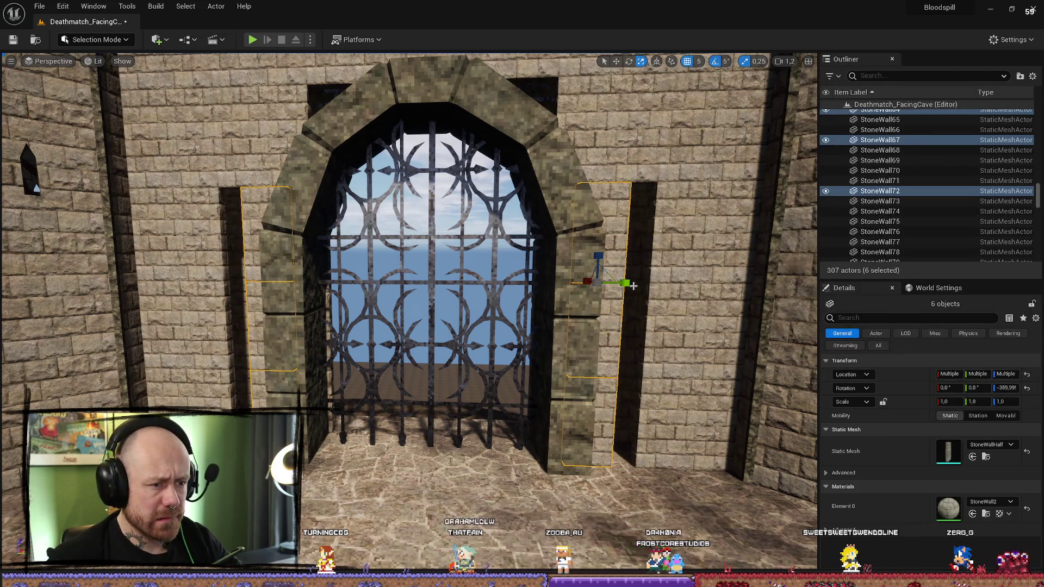
# Step: Slide the right column of wall pieces outward from the arch
pyautogui.click(614, 235)
pyautogui.keyDown('ctrl'); pyautogui.click(613, 326); pyautogui.keyUp('ctrl')
pyautogui.keyDown('ctrl'); pyautogui.click(613, 405); pyautogui.keyUp('ctrl')
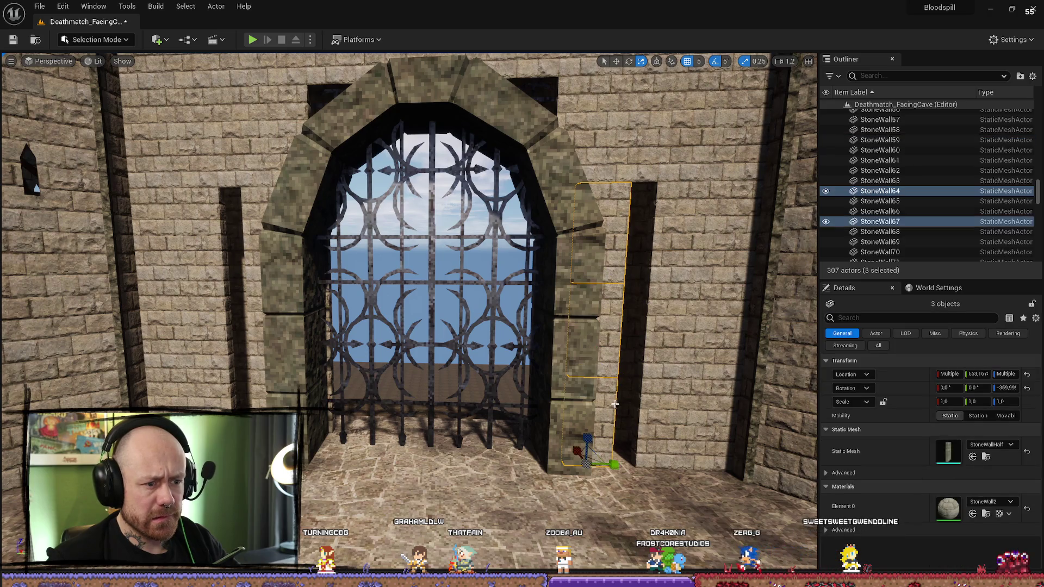
pyautogui.moveTo(618, 475); pyautogui.dragTo(661, 479)
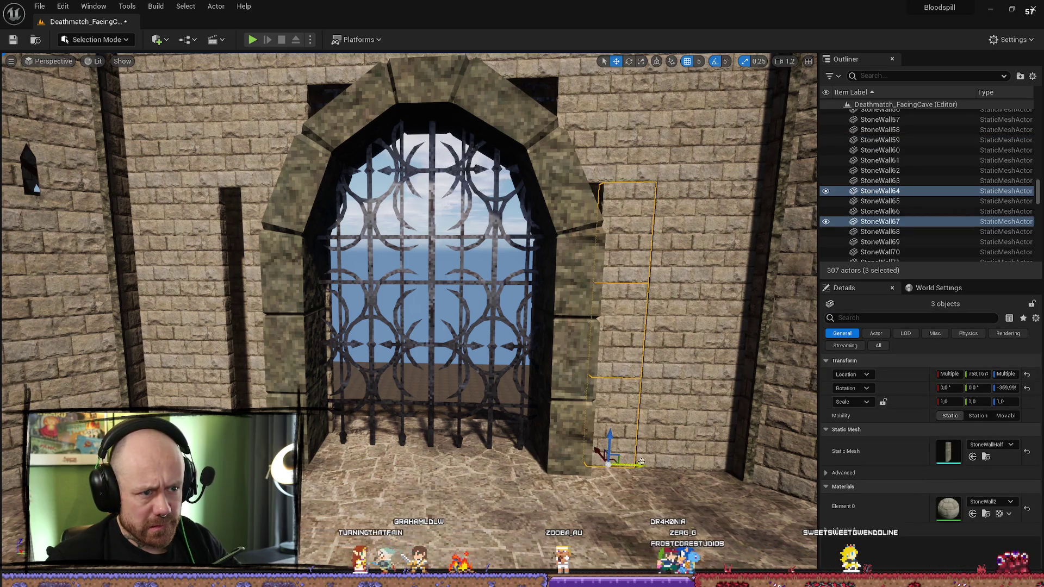
pyautogui.press('f')
pyautogui.moveTo(586, 459); pyautogui.dragTo(620, 459)
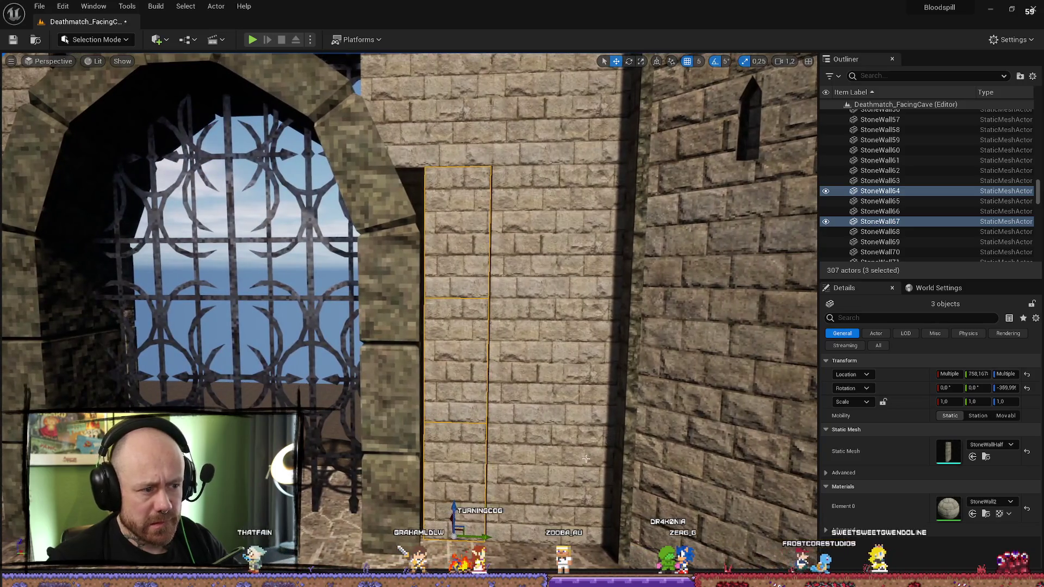
# Step: Undo the edit to restore the six full stone walls, then frame them
pyautogui.hotkey('ctrl', 'z')
pyautogui.hotkey('ctrl', 'z')
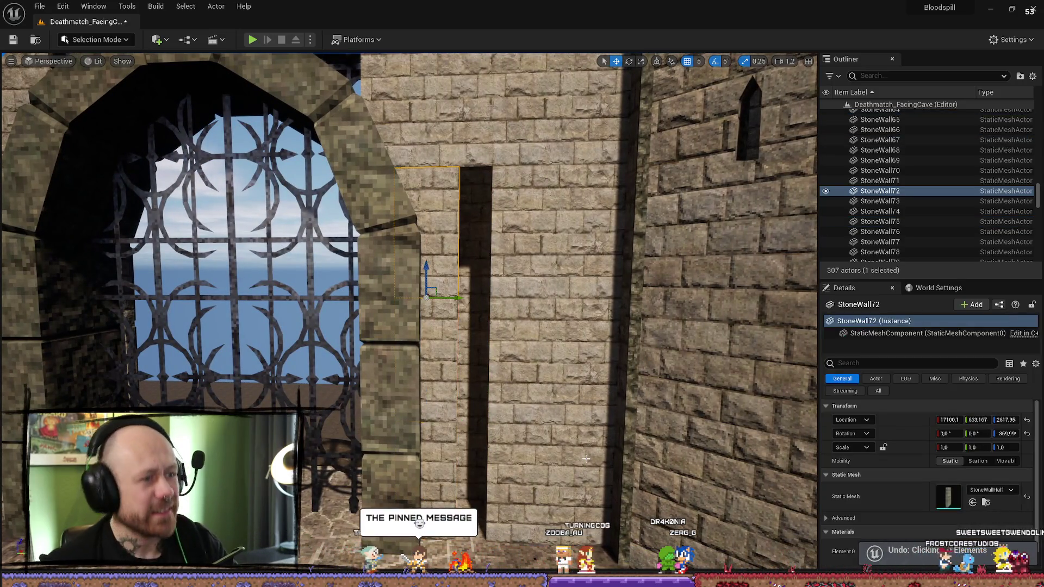
pyautogui.press('f')
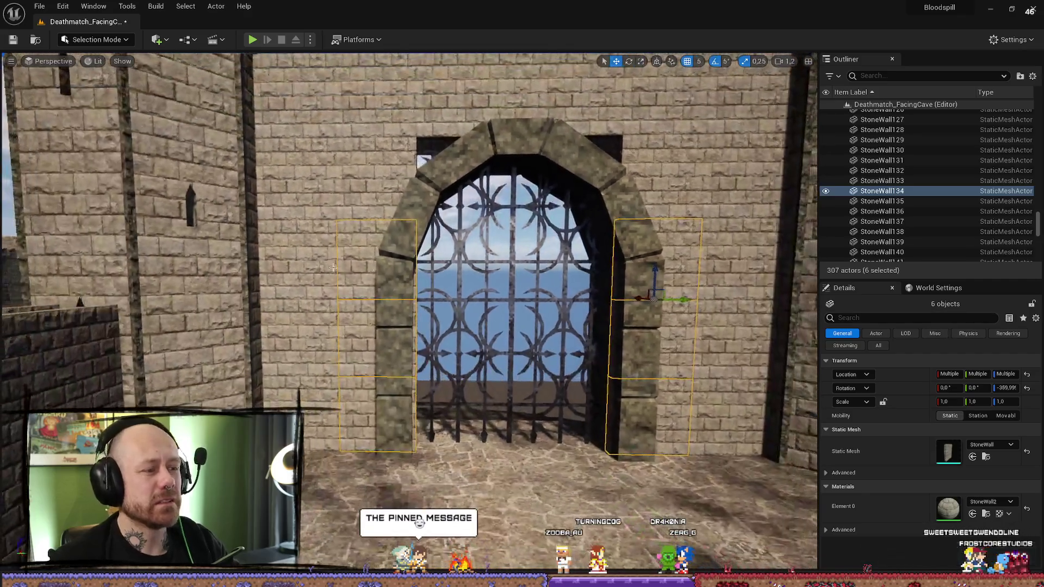
pyautogui.click(395, 288)
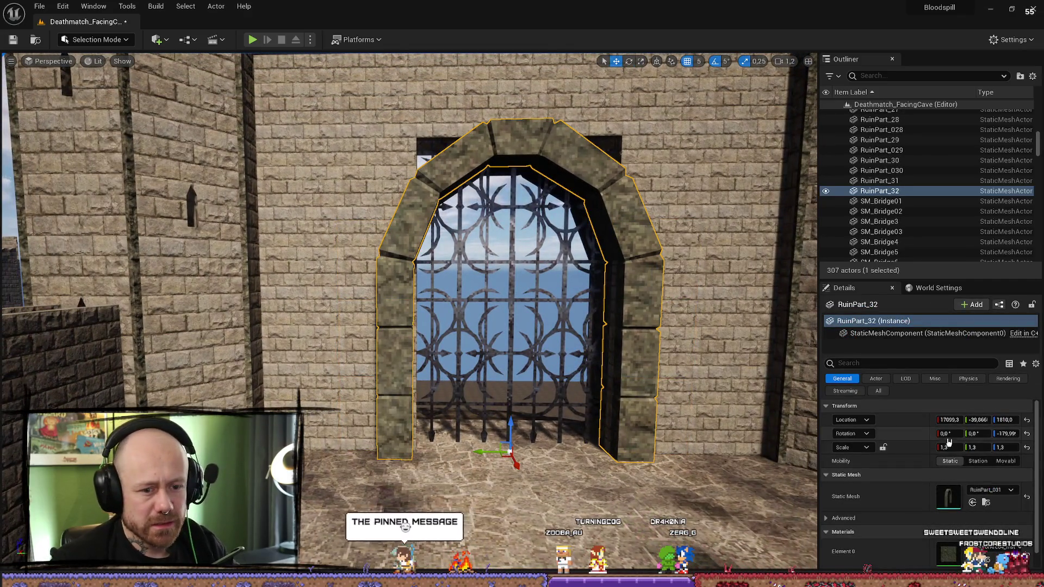
# Step: Give arch RuinPart_32 an X and Y scale of 1,25, keeping Z at 1,3
pyautogui.press('Tab')
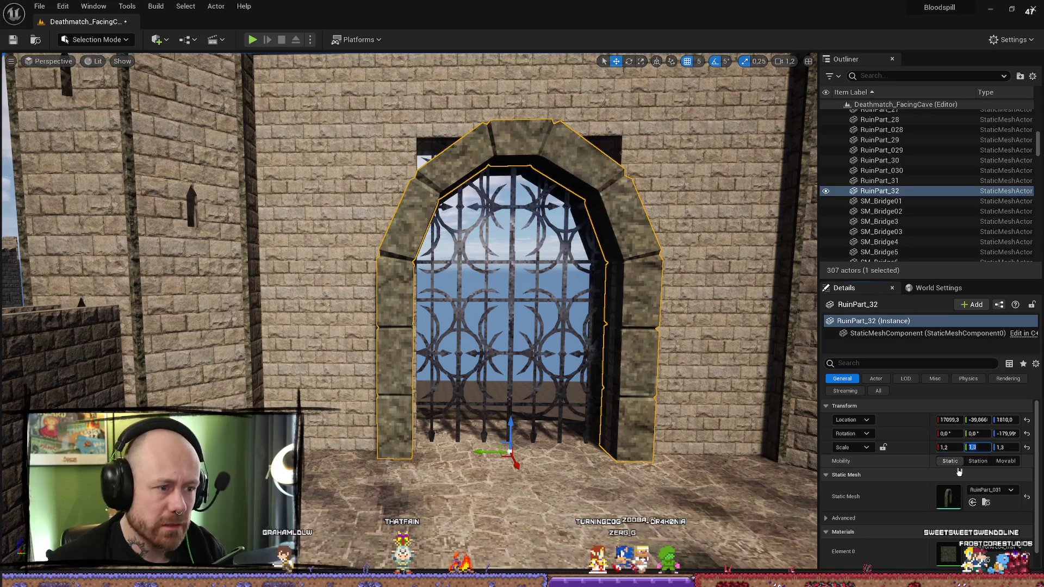
pyautogui.click(958, 447)
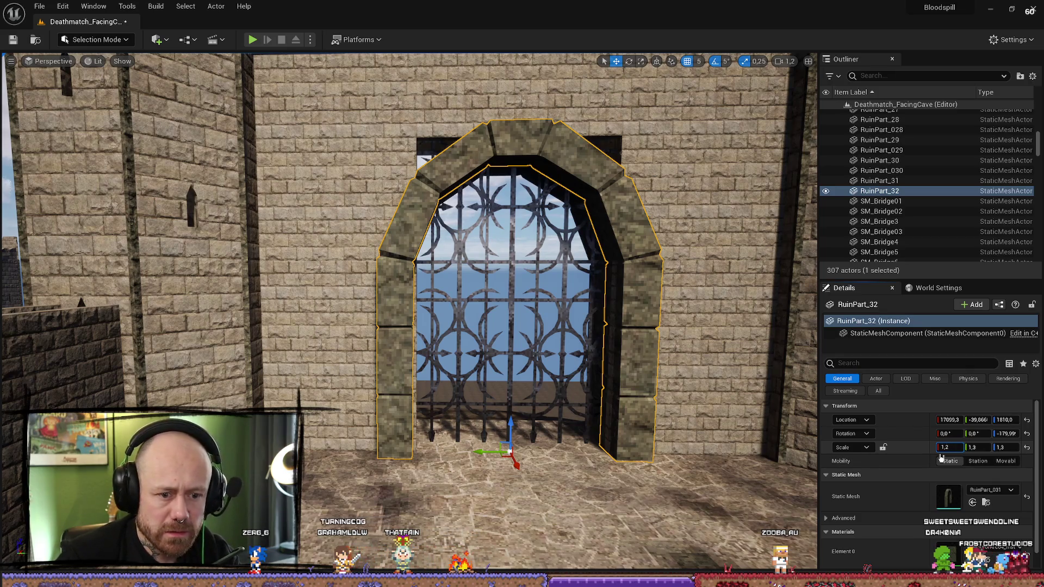
pyautogui.write('5')
pyautogui.press('Tab')
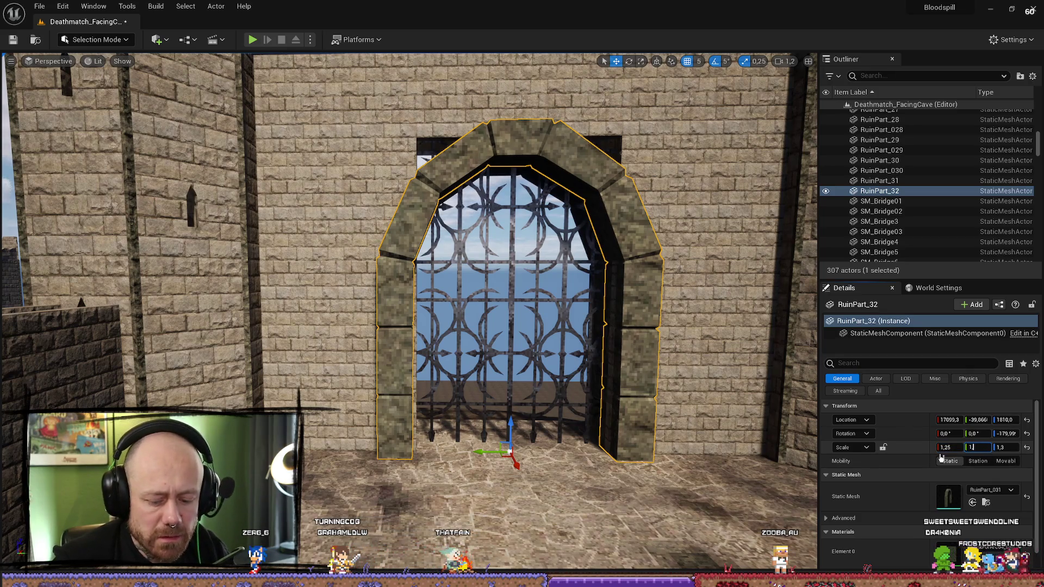
pyautogui.write(',25')
pyautogui.press('Return')
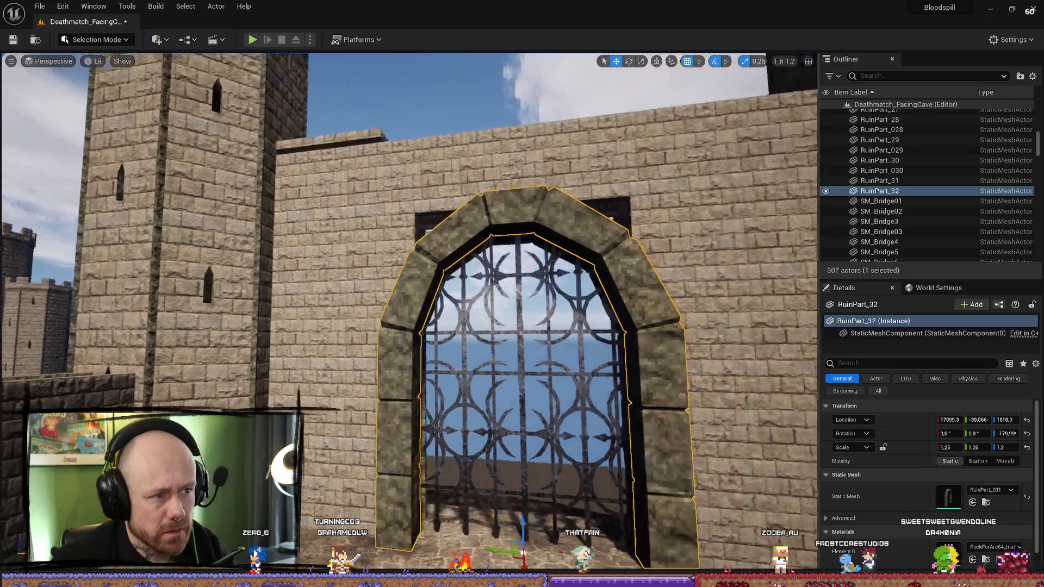
pyautogui.scroll(6, 811, 387)
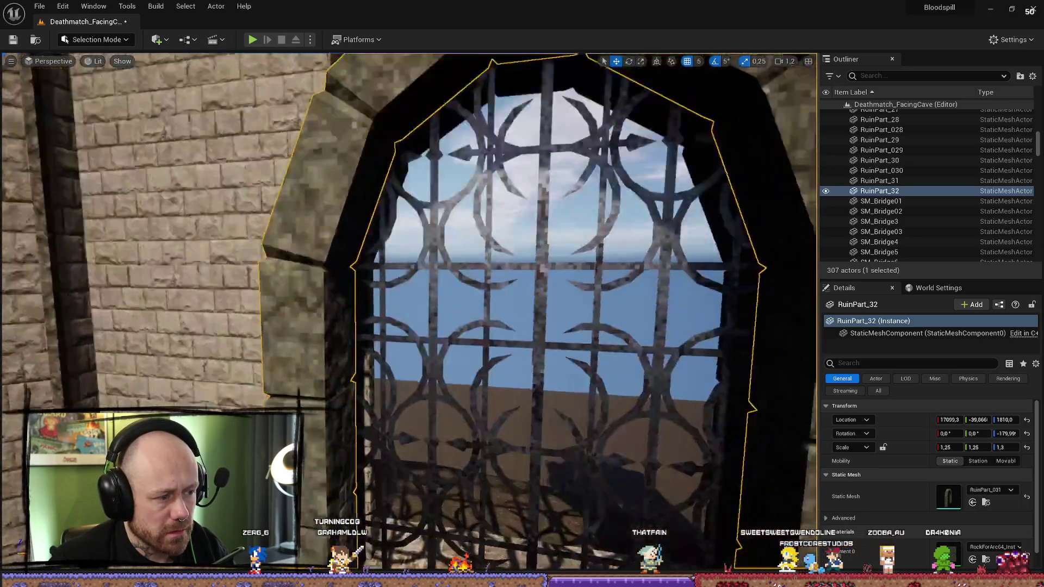
pyautogui.moveTo(359, 388)
pyautogui.mouseDown()
pyautogui.moveTo(358, 403)
pyautogui.moveTo(337, 397)
pyautogui.moveTo(359, 403)
pyautogui.mouseUp()
pyautogui.click(359, 404)
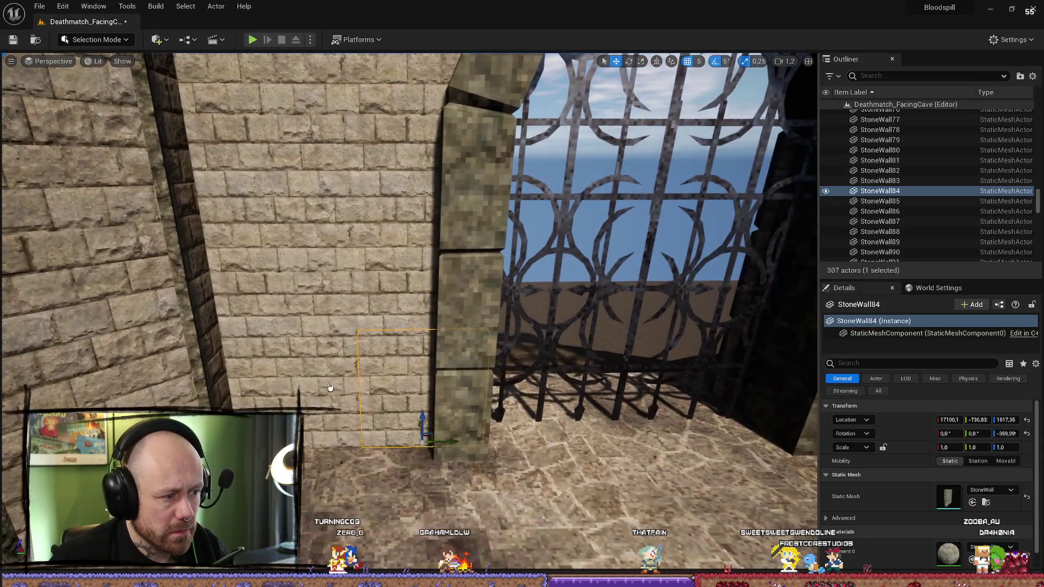
# Step: Select the other arch RuinPart_31 and delete it from the gate
pyautogui.keyDown('ctrl'); pyautogui.click(330, 387); pyautogui.keyUp('ctrl')
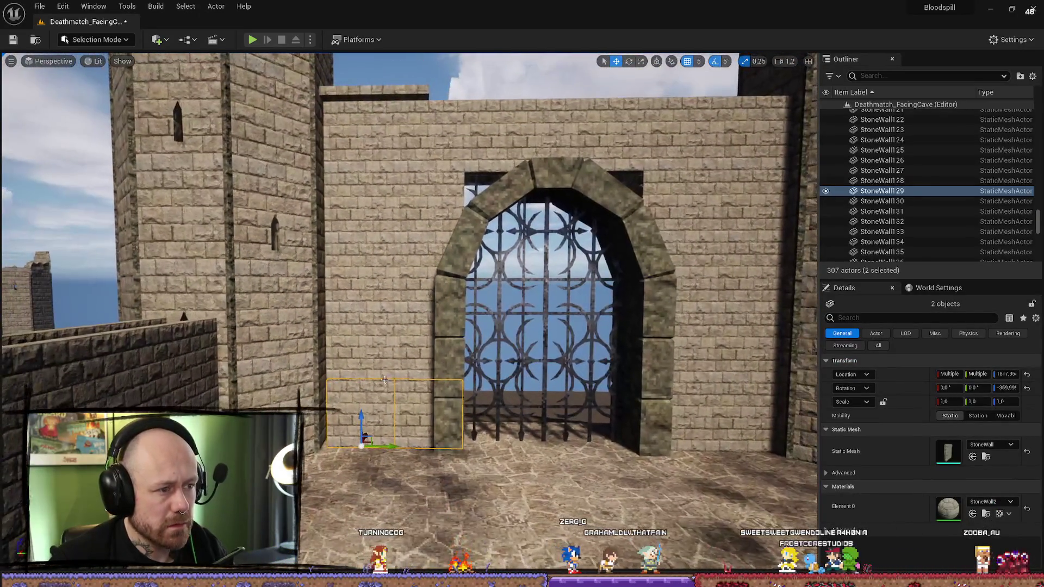
pyautogui.click(659, 367)
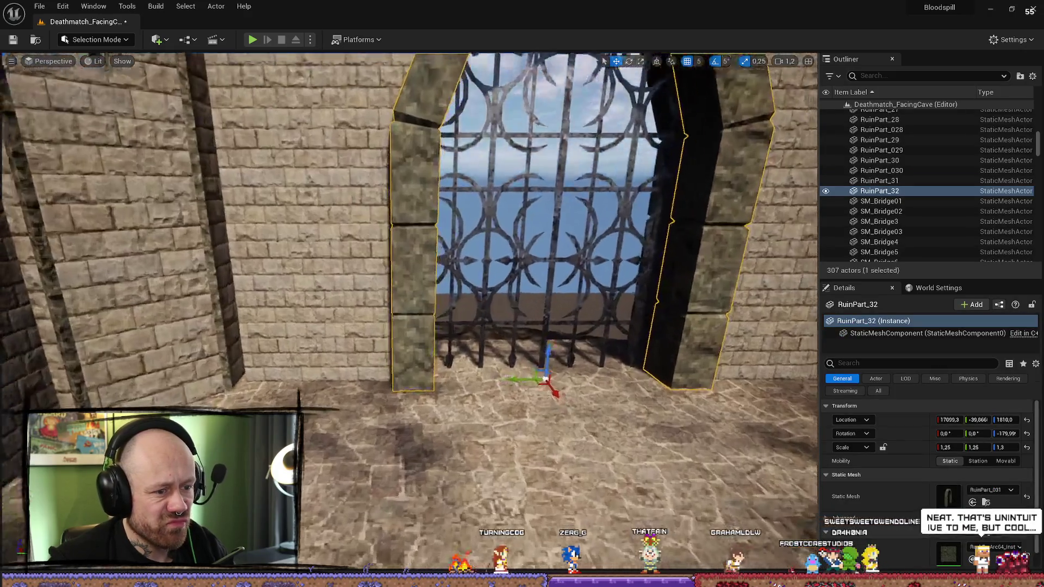
pyautogui.scroll(5, 481, 393)
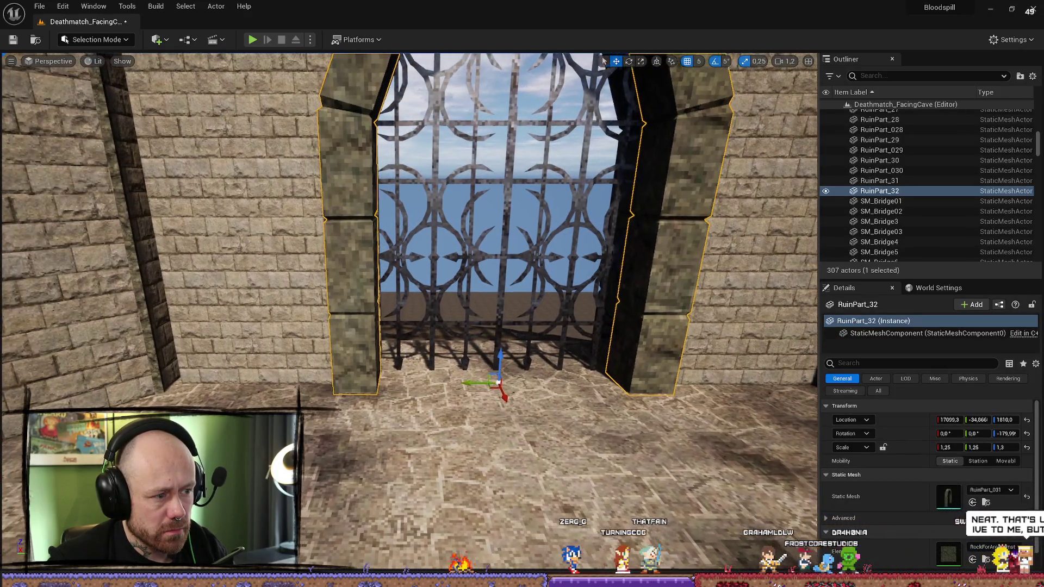
pyautogui.scroll(5, 481, 393)
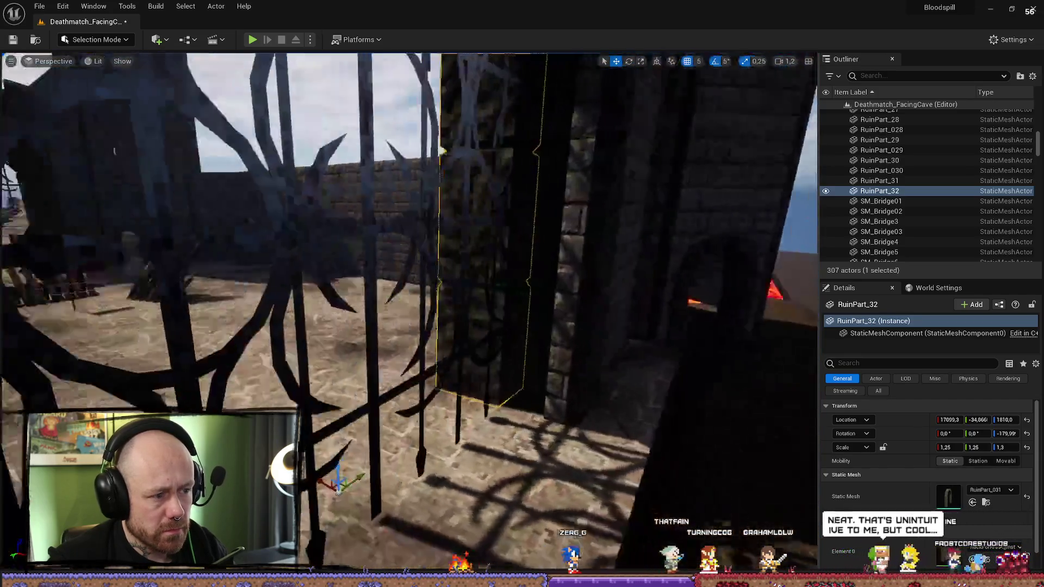
pyautogui.scroll(-3, 408, 272)
pyautogui.click(512, 245)
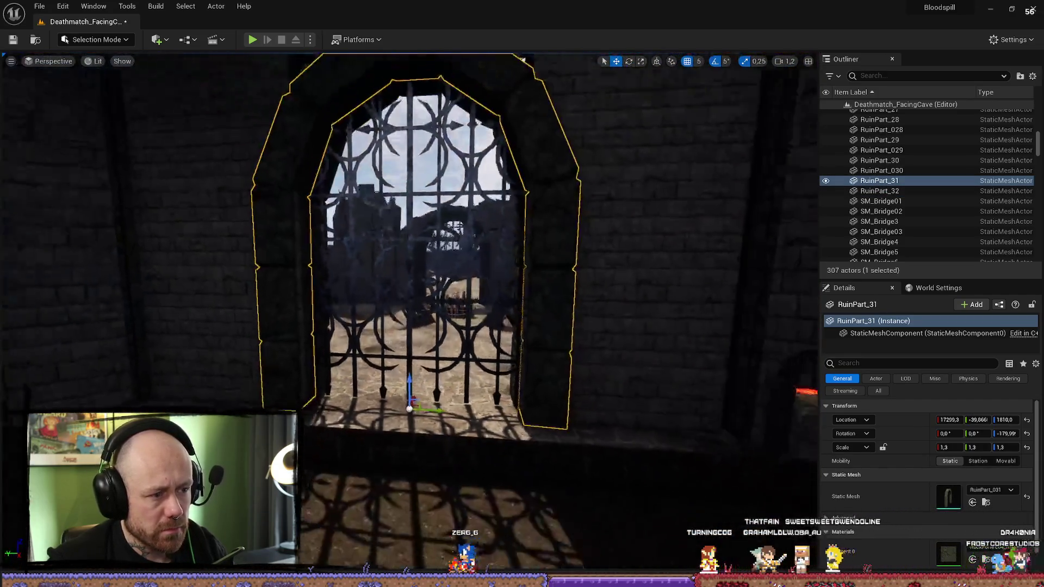
pyautogui.press('Delete')
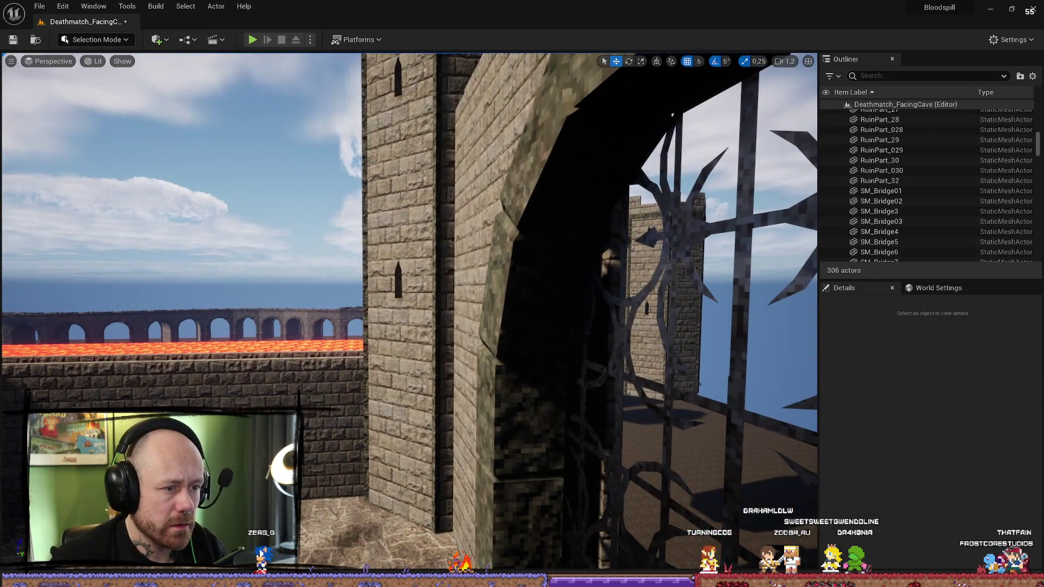
pyautogui.click(524, 288)
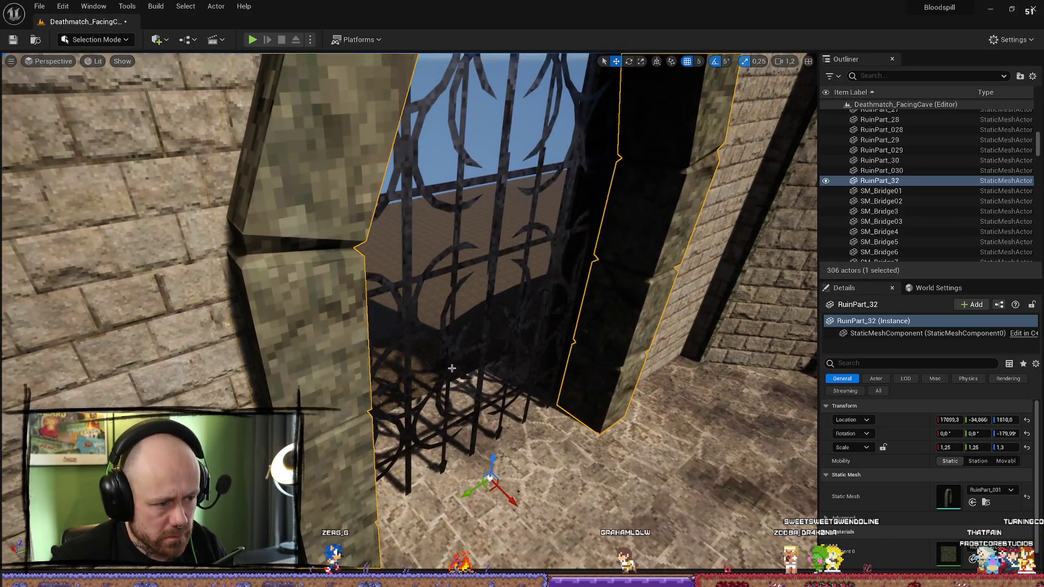
# Step: Select the iron gate IronFence5 together with IronFence3Endless3 and another iron fence
pyautogui.click(451, 368)
pyautogui.press('f')
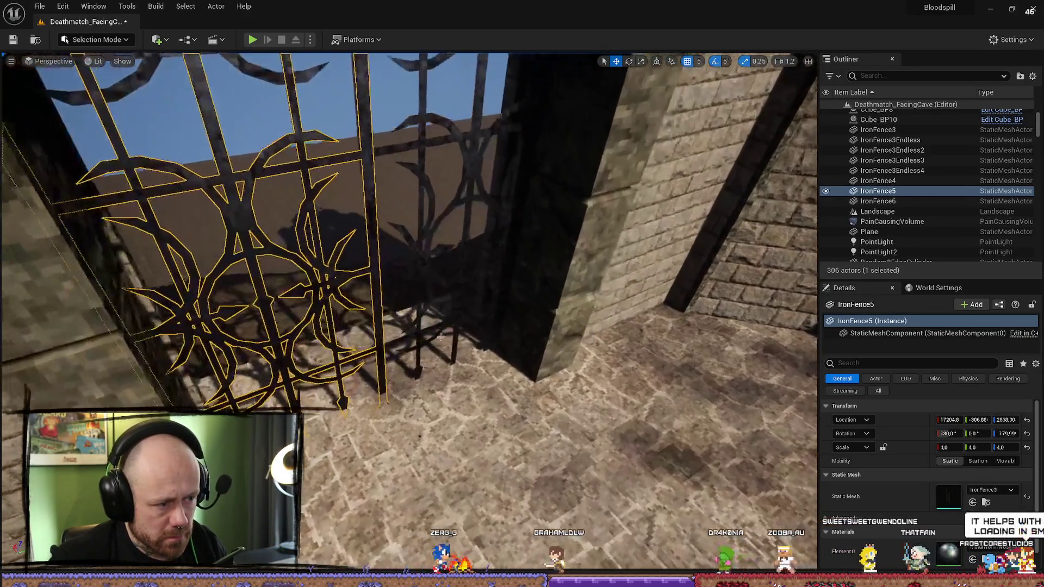
pyautogui.keyDown('ctrl'); pyautogui.click(418, 264); pyautogui.keyUp('ctrl')
pyautogui.press('f')
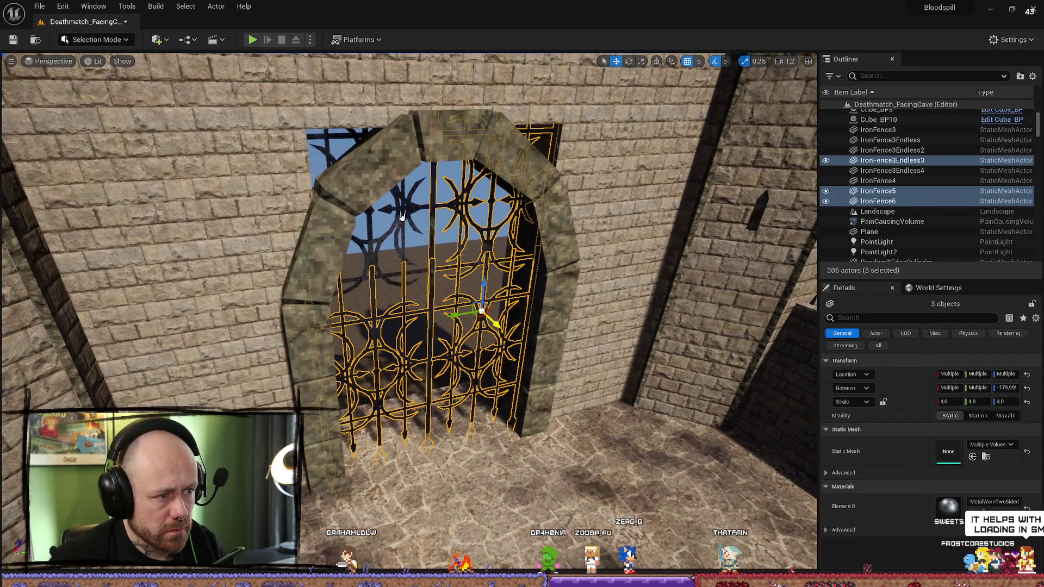
pyautogui.keyDown('ctrl'); pyautogui.click(408, 219); pyautogui.keyUp('ctrl')
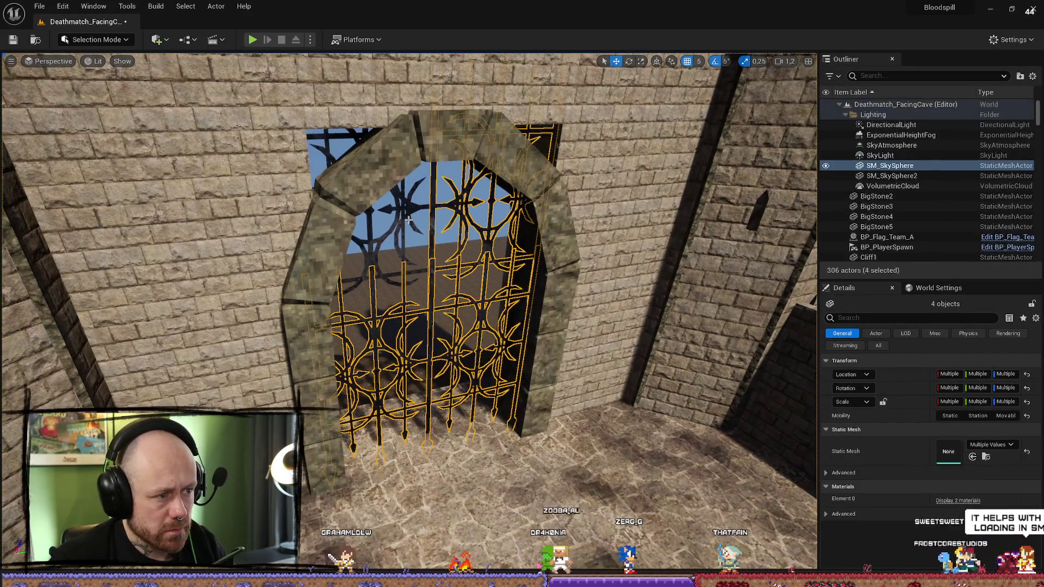
pyautogui.keyDown('ctrl'); pyautogui.click(456, 283); pyautogui.keyUp('ctrl')
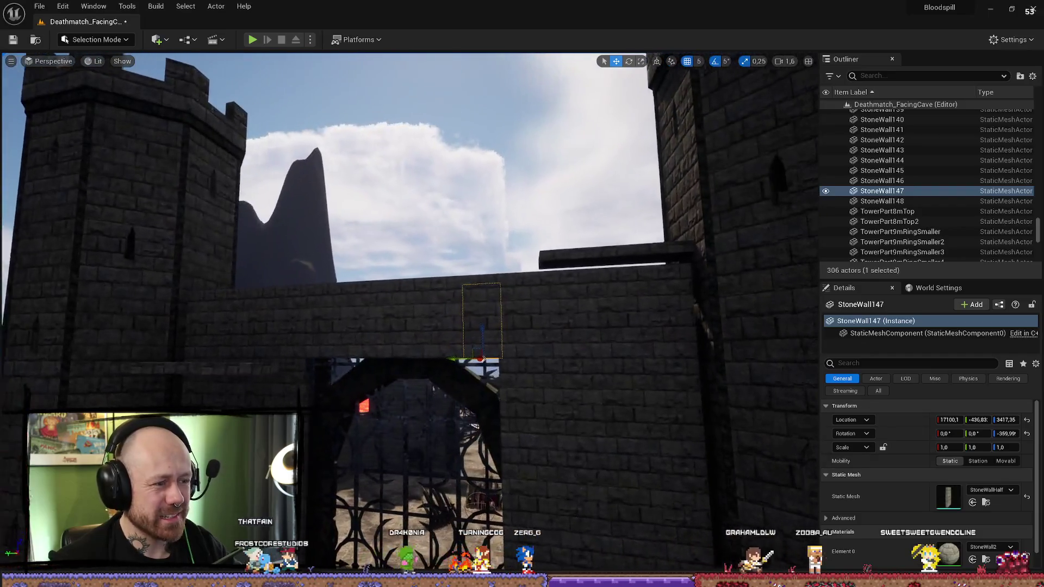
# Step: Select StoneWall144 and the four wall blocks stacked below it
pyautogui.moveTo(414, 316); pyautogui.dragTo(468, 321)
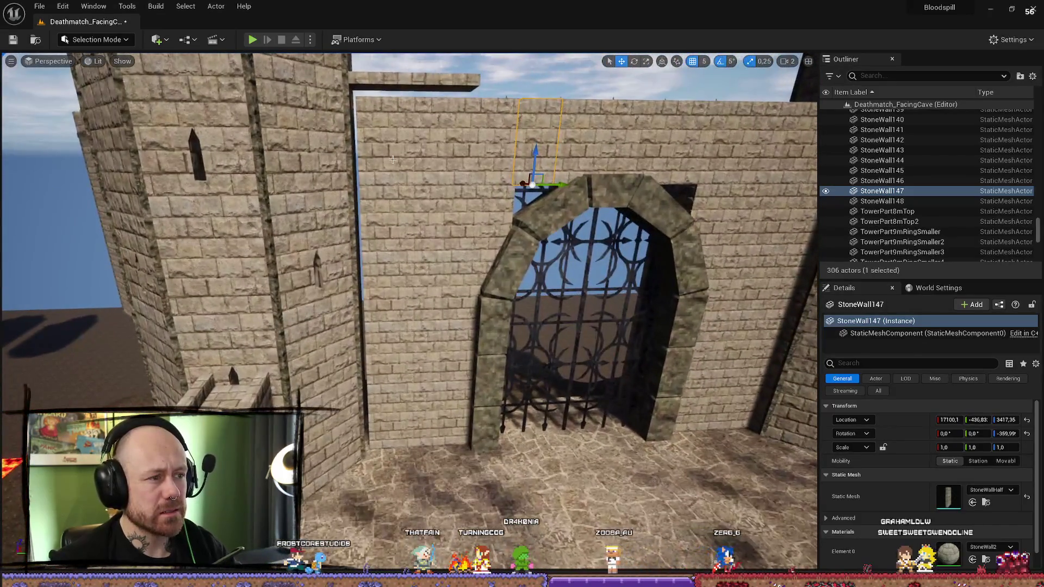
pyautogui.click(377, 132)
pyautogui.keyDown('ctrl'); pyautogui.click(386, 229); pyautogui.keyUp('ctrl')
pyautogui.keyDown('ctrl'); pyautogui.click(397, 299); pyautogui.keyUp('ctrl')
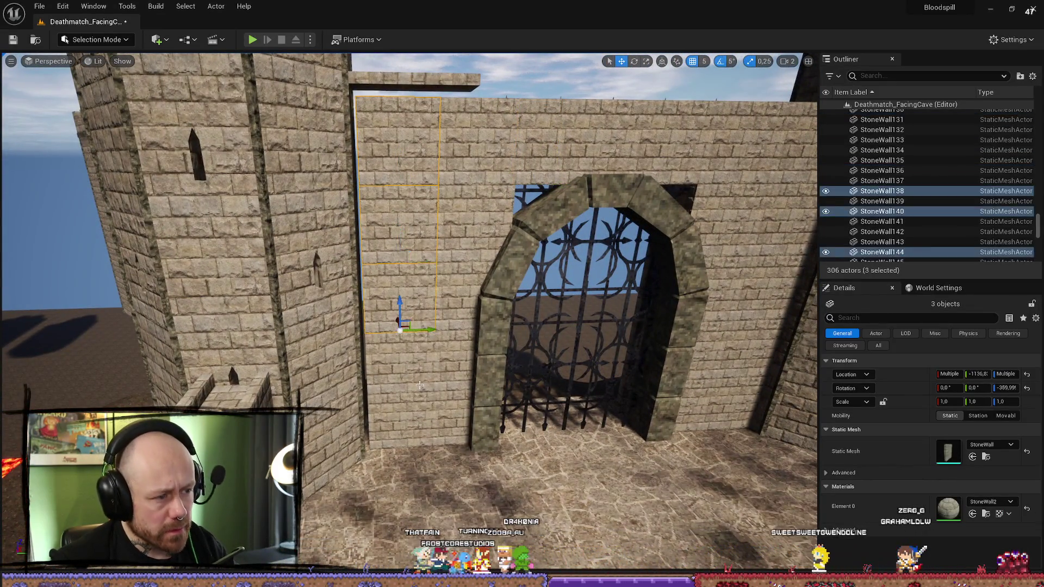
pyautogui.keyDown('ctrl'); pyautogui.click(400, 362); pyautogui.keyUp('ctrl')
pyautogui.keyDown('ctrl'); pyautogui.click(399, 417); pyautogui.keyUp('ctrl')
pyautogui.moveTo(400, 417); pyautogui.dragTo(390, 384)
# Step: Add the remaining blocks to make ten, then duplicate them with Ctrl+D
pyautogui.keyDown('ctrl'); pyautogui.click(381, 288); pyautogui.keyUp('ctrl')
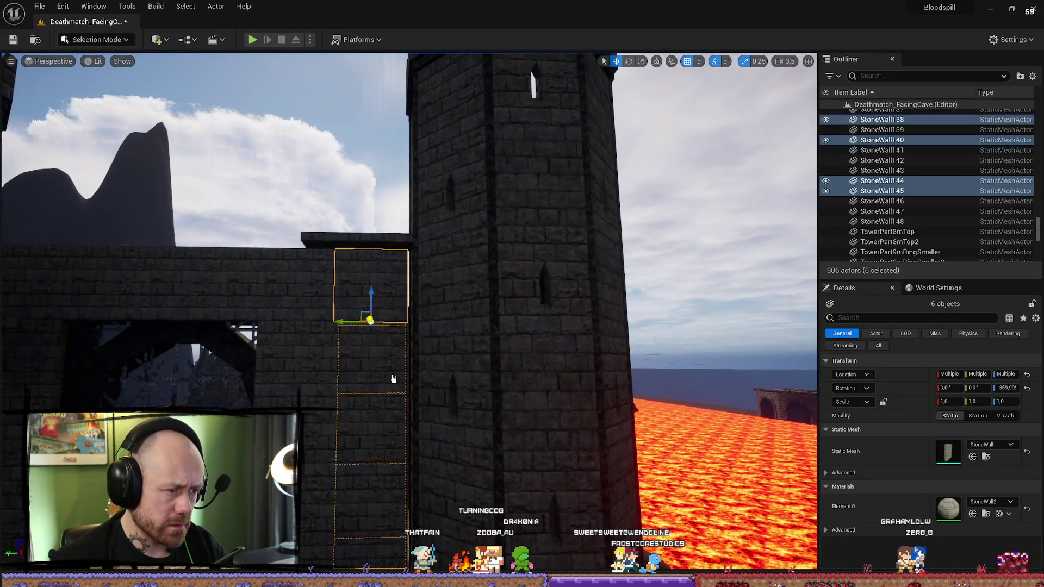
pyautogui.keyDown('ctrl'); pyautogui.click(393, 413); pyautogui.keyUp('ctrl')
pyautogui.keyDown('ctrl'); pyautogui.click(391, 460); pyautogui.keyUp('ctrl')
pyautogui.keyDown('ctrl'); pyautogui.click(393, 489); pyautogui.keyUp('ctrl')
pyautogui.scroll(2, 394, 492)
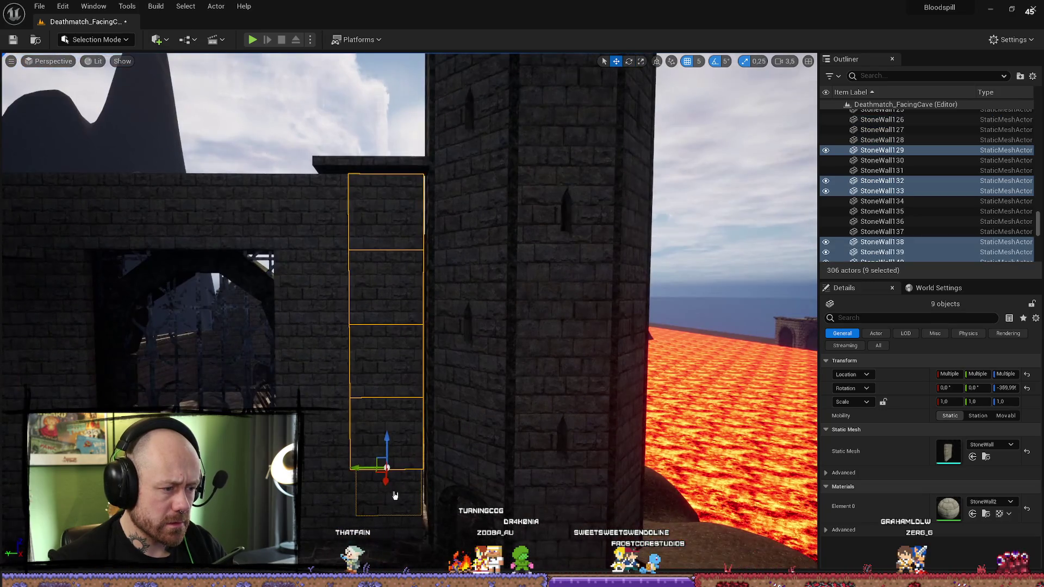
pyautogui.keyDown('ctrl'); pyautogui.click(394, 491); pyautogui.keyUp('ctrl')
pyautogui.moveTo(393, 491)
pyautogui.mouseDown()
pyautogui.moveTo(441, 484)
pyautogui.moveTo(416, 476)
pyautogui.mouseUp()
pyautogui.hotkey('ctrl', 'd')
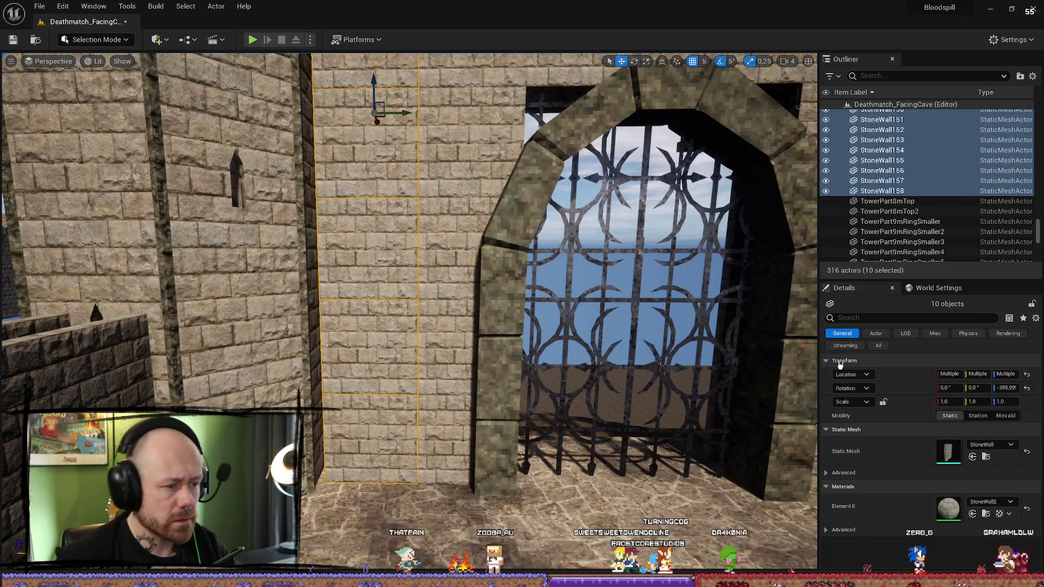
# Step: Swap the selected wall blocks to the StoneWallShort mesh
pyautogui.click(984, 445)
pyautogui.scroll(-5, 966, 372)
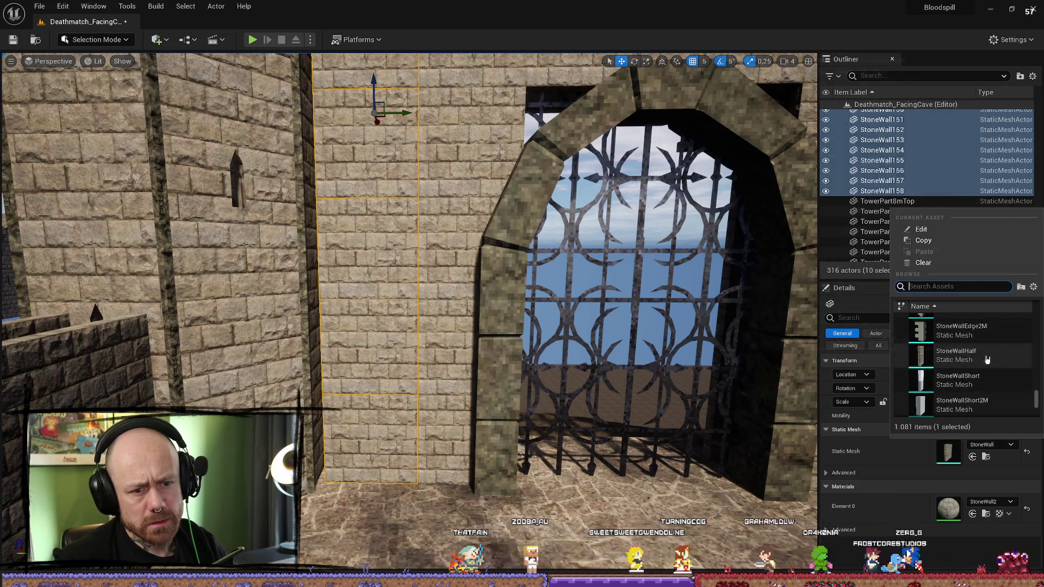
pyautogui.moveTo(981, 360)
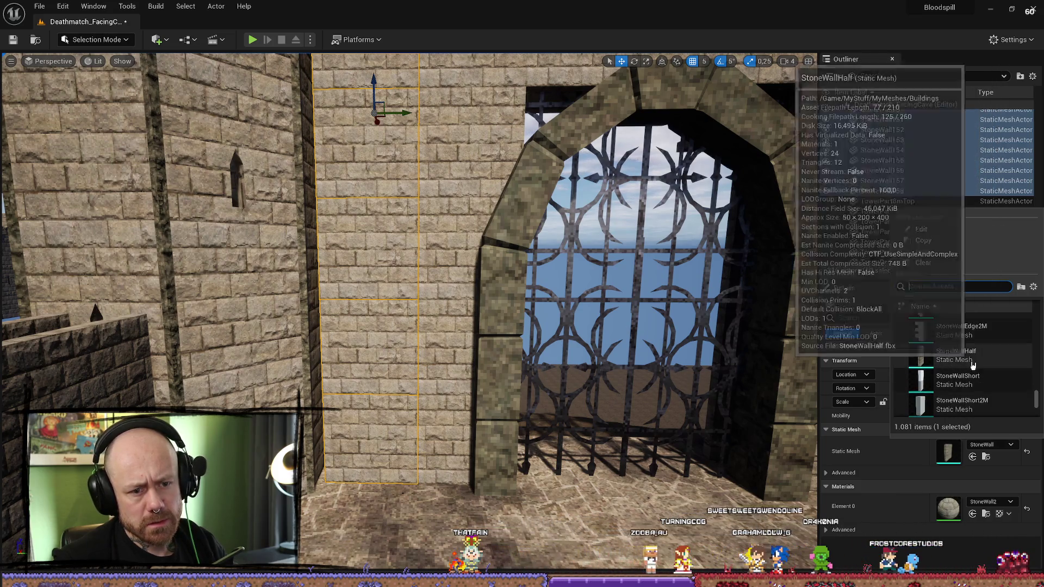
pyautogui.click(969, 379)
# Step: Select the wall block StoneWall136 beside the arch and duplicate it
pyautogui.moveTo(406, 114)
pyautogui.mouseDown()
pyautogui.moveTo(337, 125)
pyautogui.moveTo(326, 92)
pyautogui.moveTo(347, 126)
pyautogui.mouseUp()
pyautogui.scroll(-1, 347, 127)
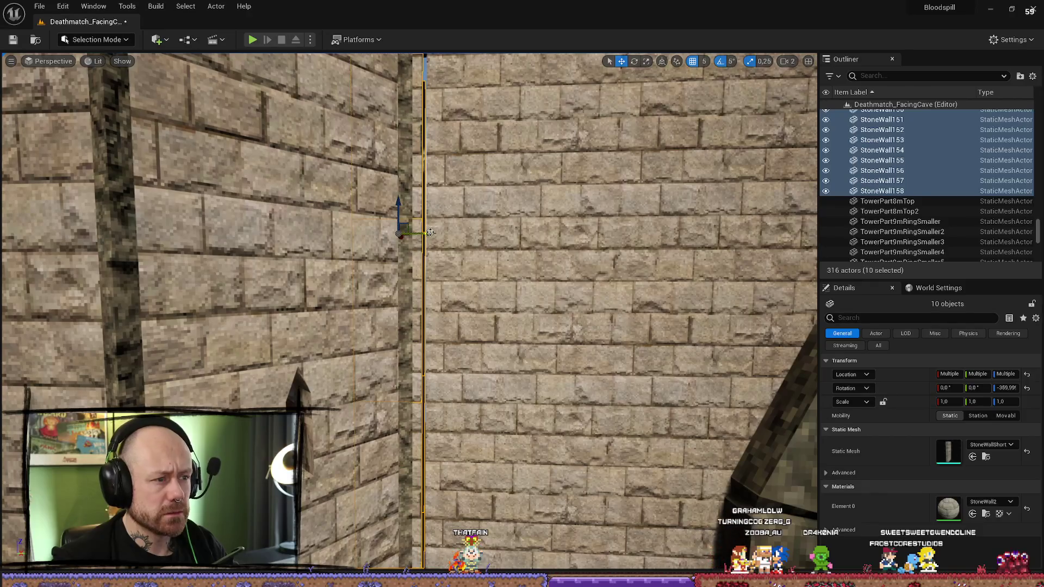
pyautogui.moveTo(436, 233)
pyautogui.mouseDown()
pyautogui.moveTo(524, 274)
pyautogui.moveTo(516, 136)
pyautogui.mouseUp()
pyautogui.scroll(-2, 524, 274)
pyautogui.click(524, 274)
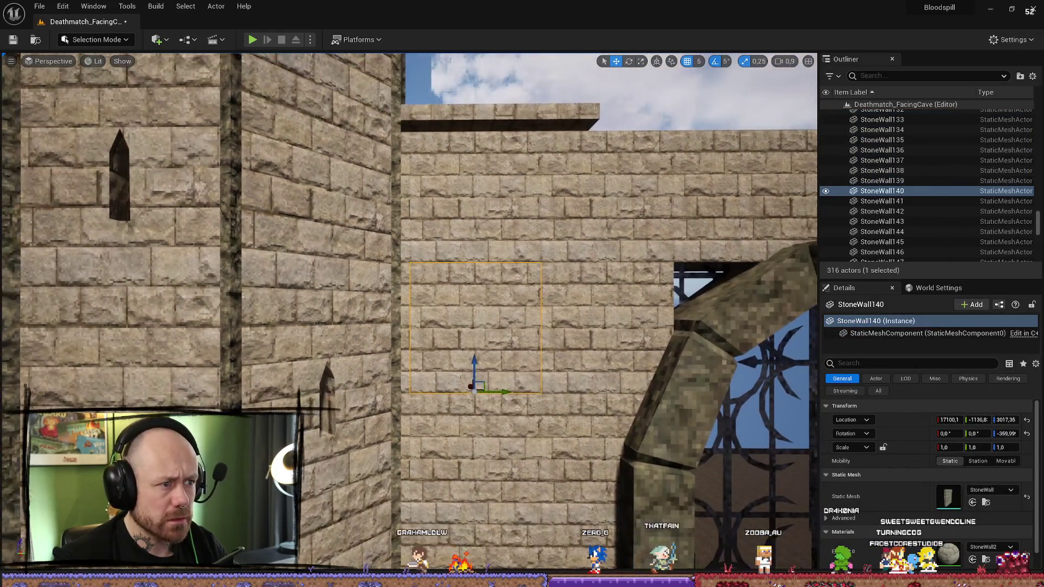
pyautogui.click(517, 87)
pyautogui.moveTo(517, 87)
pyautogui.mouseDown()
pyautogui.moveTo(571, 185)
pyautogui.moveTo(550, 98)
pyautogui.moveTo(587, 101)
pyautogui.moveTo(557, 101)
pyautogui.mouseUp()
pyautogui.moveTo(382, 294); pyautogui.dragTo(381, 291)
pyautogui.click(383, 294)
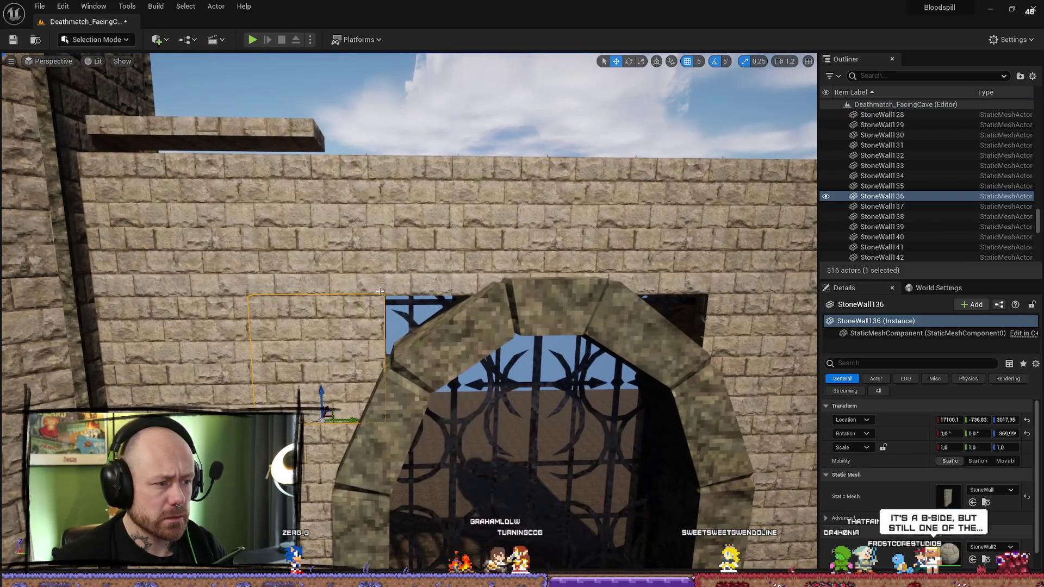
pyautogui.hotkey('ctrl', 'd')
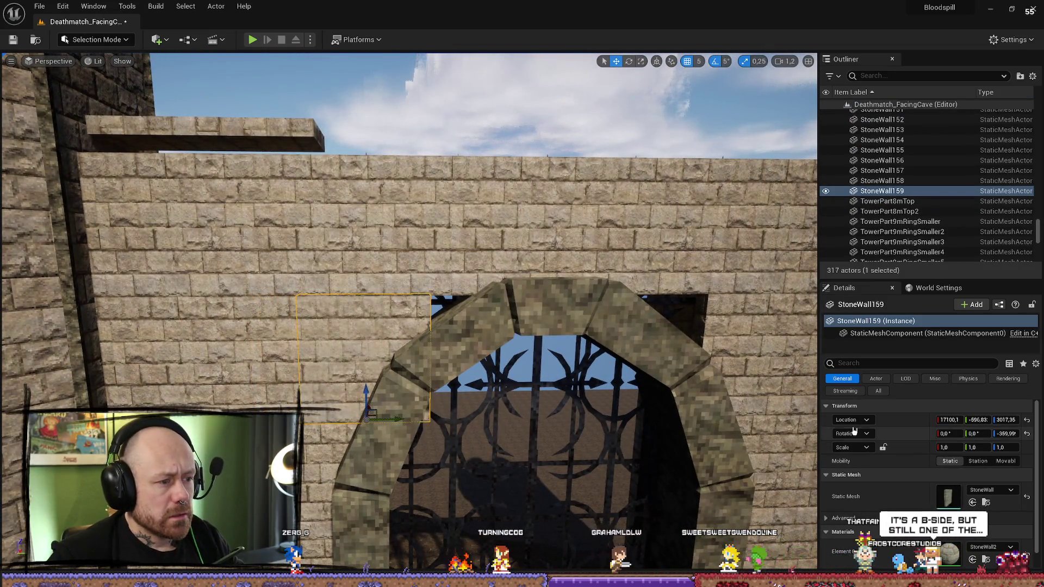
# Step: Try StoneWall2M and a stone beam mesh on the copy, settling on StoneWallShort
pyautogui.click(1000, 490)
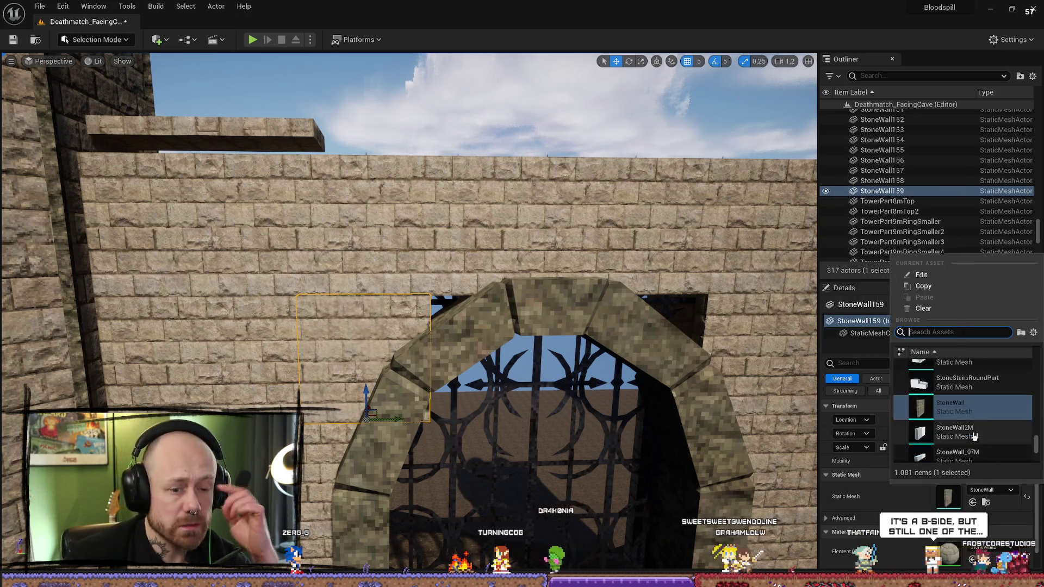
pyautogui.click(998, 433)
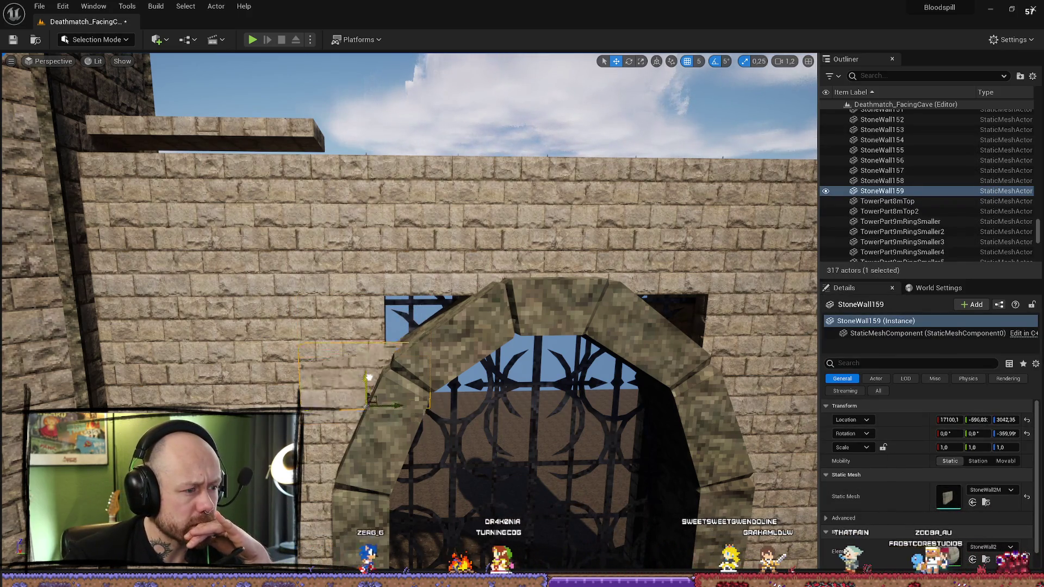
pyautogui.click(990, 490)
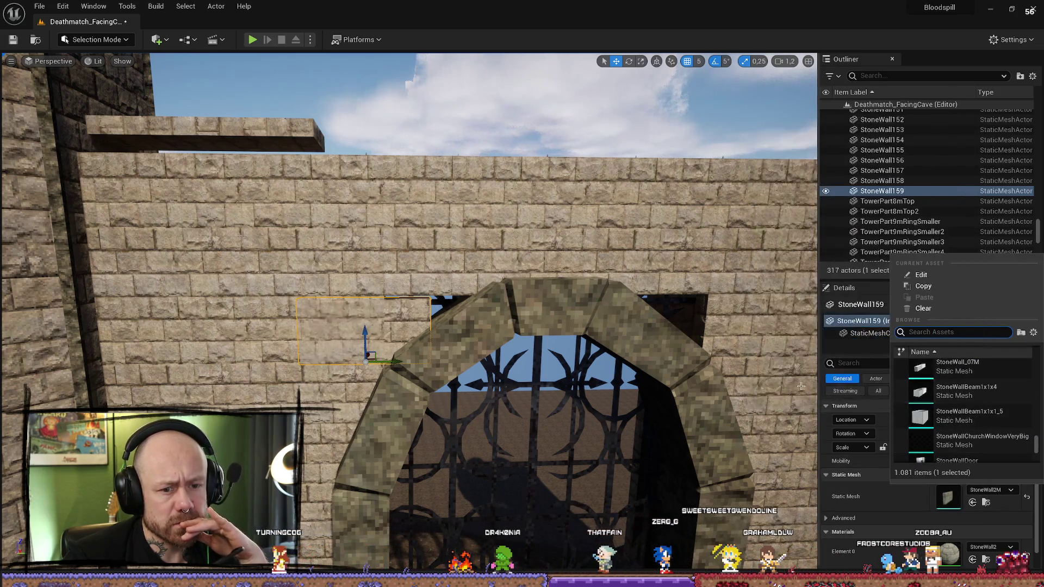
pyautogui.click(964, 420)
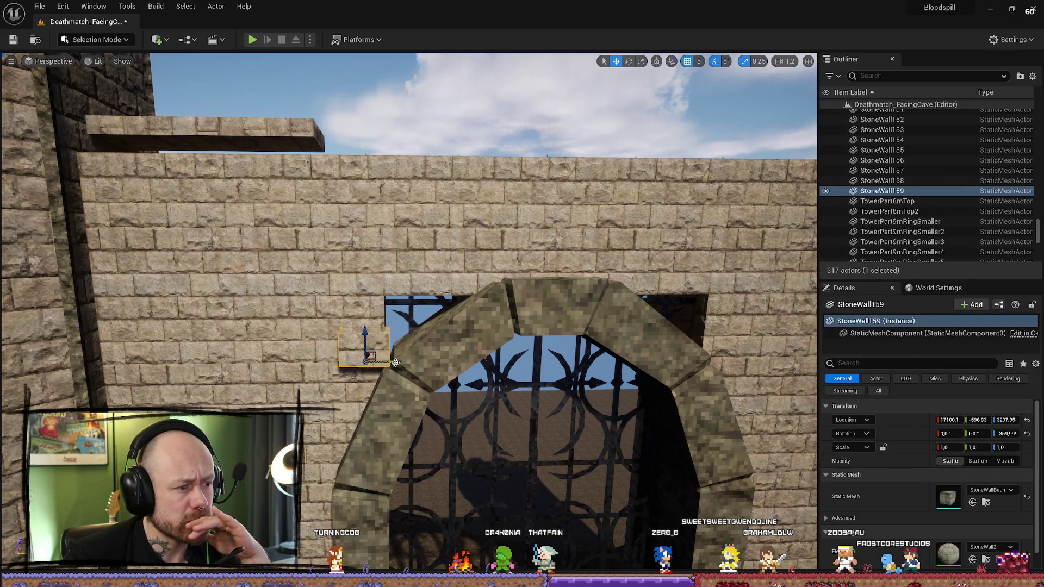
pyautogui.moveTo(442, 364); pyautogui.dragTo(464, 374)
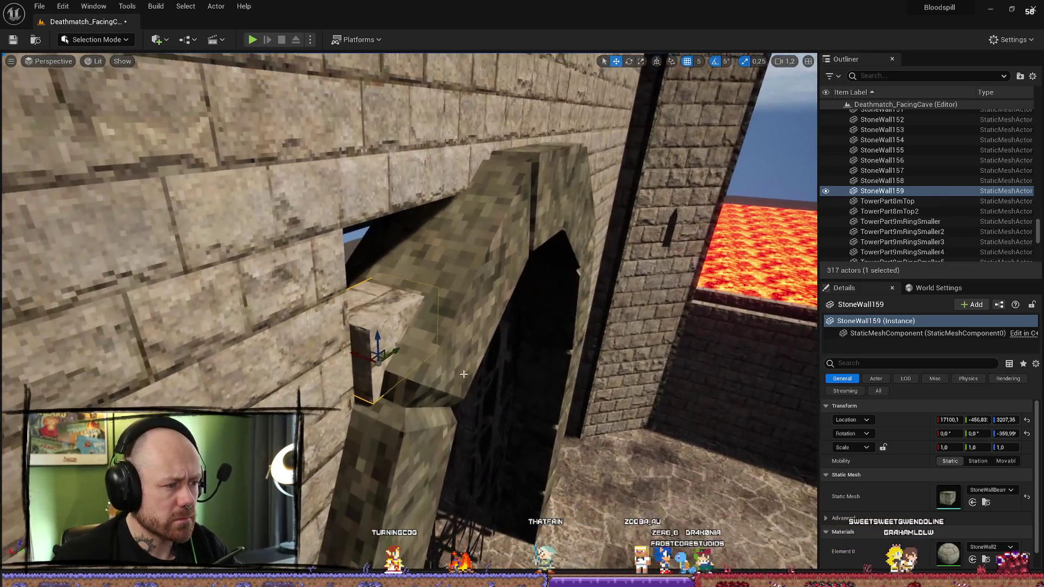
pyautogui.click(991, 490)
pyautogui.scroll(-5, 995, 410)
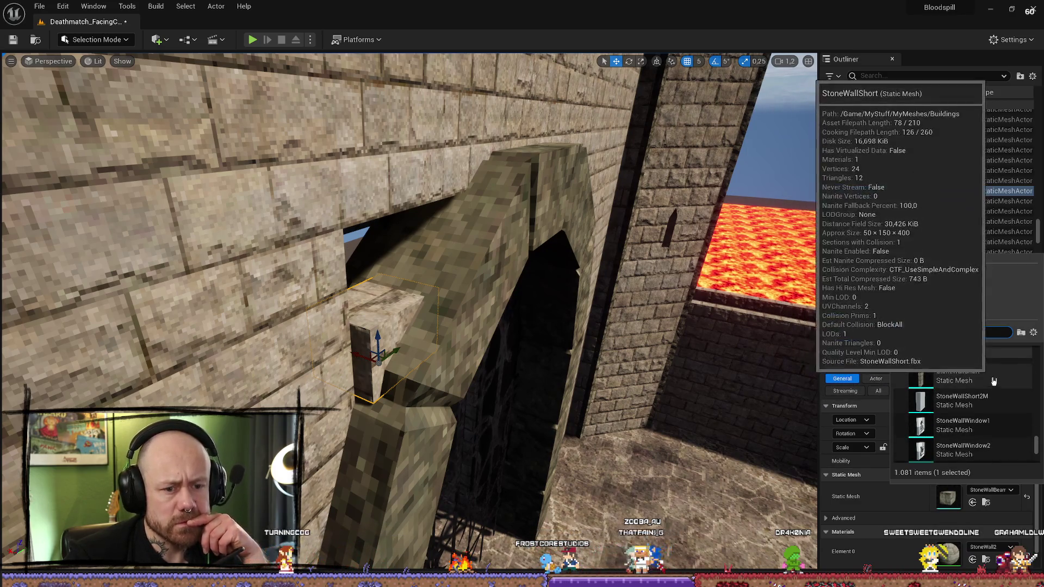
pyautogui.scroll(-3, 963, 364)
pyautogui.click(963, 365)
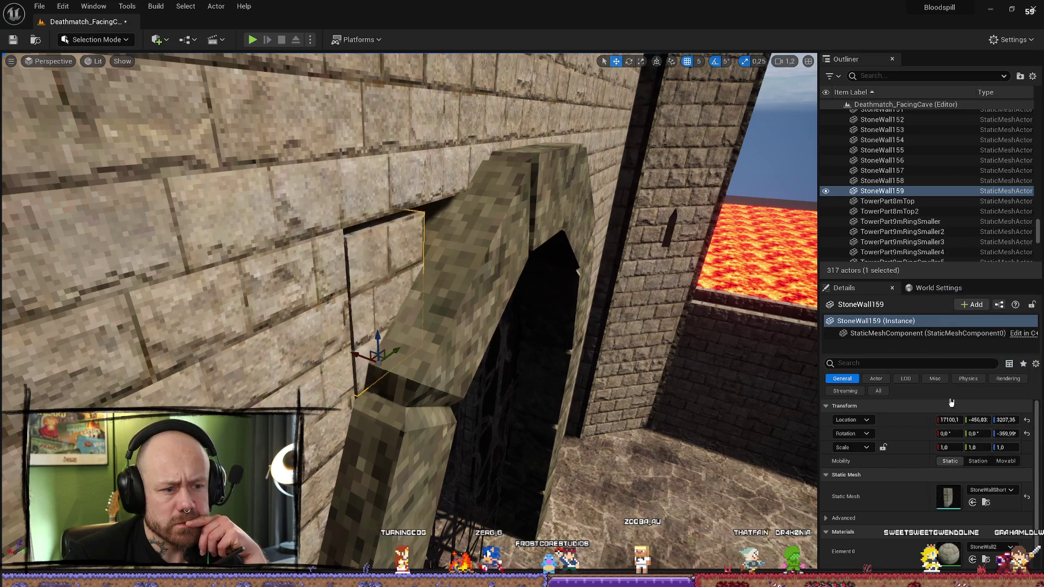
# Step: Frame the block and raise it about 10 units to close the wall gap
pyautogui.press('f')
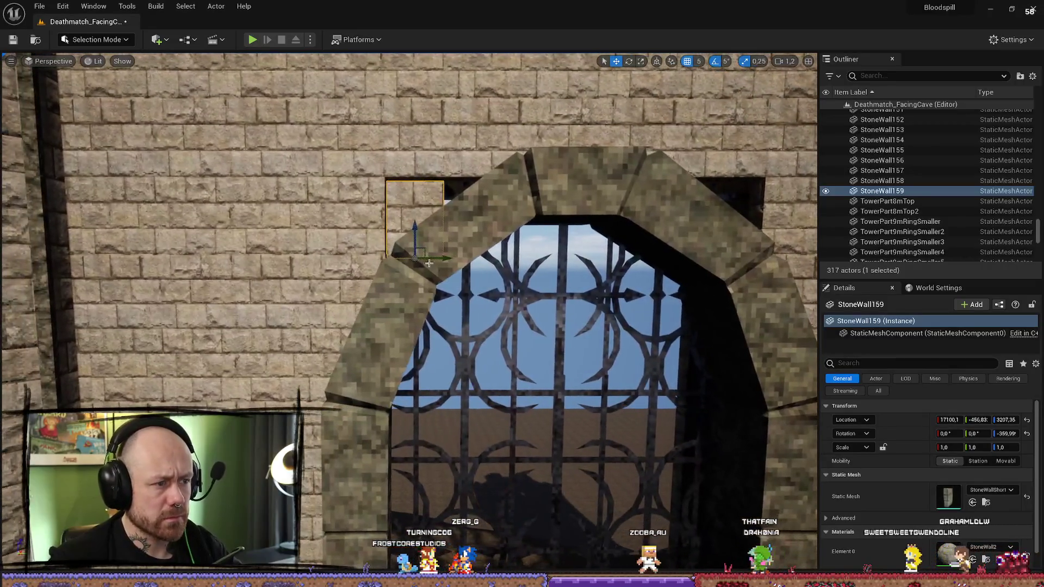
pyautogui.moveTo(417, 228); pyautogui.dragTo(416, 223)
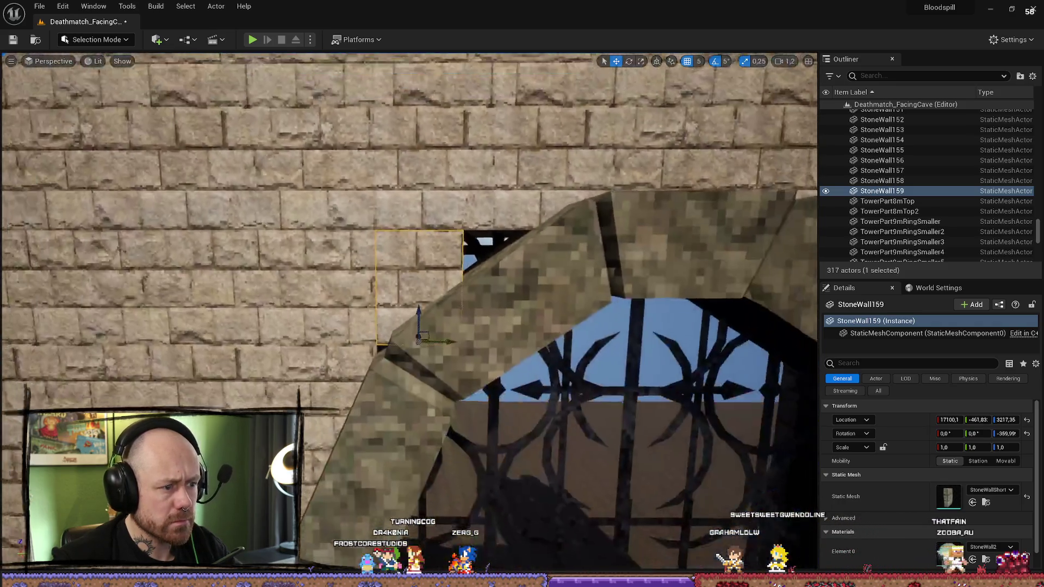
pyautogui.click(433, 163)
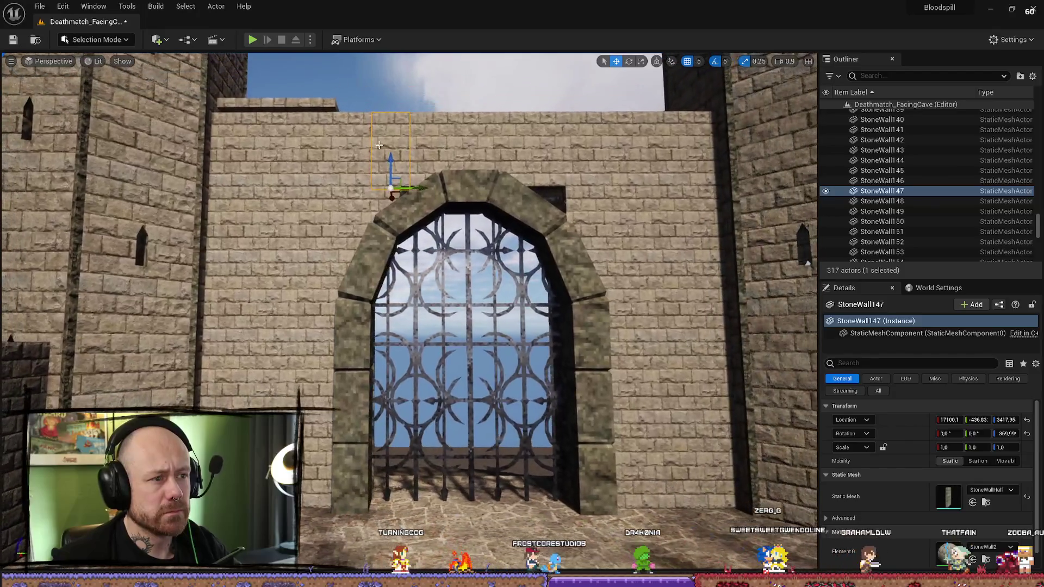
# Step: Duplicate the filler blocks beside the arch and select a copy above it
pyautogui.click(379, 145)
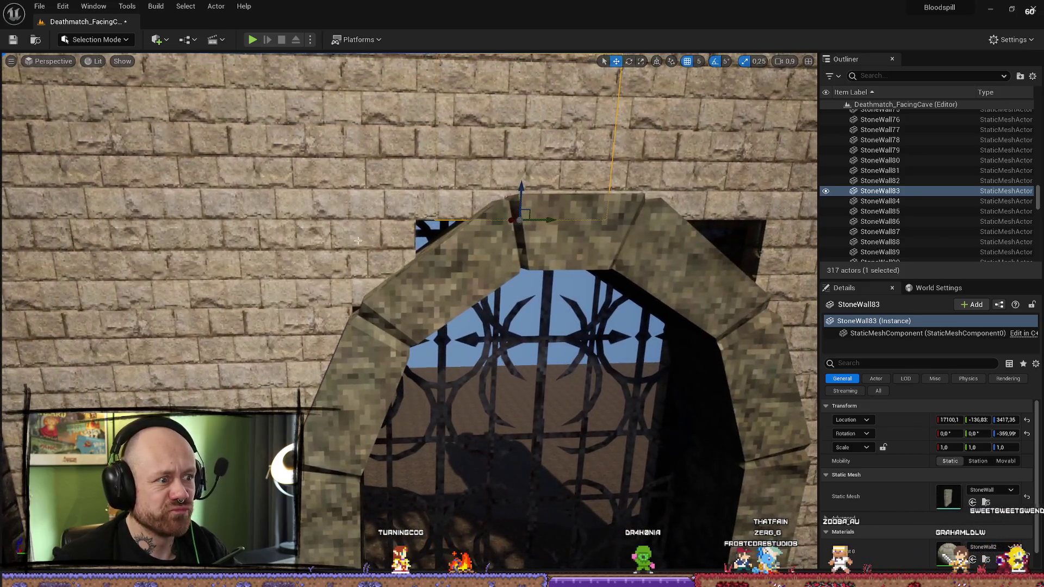
pyautogui.click(403, 237)
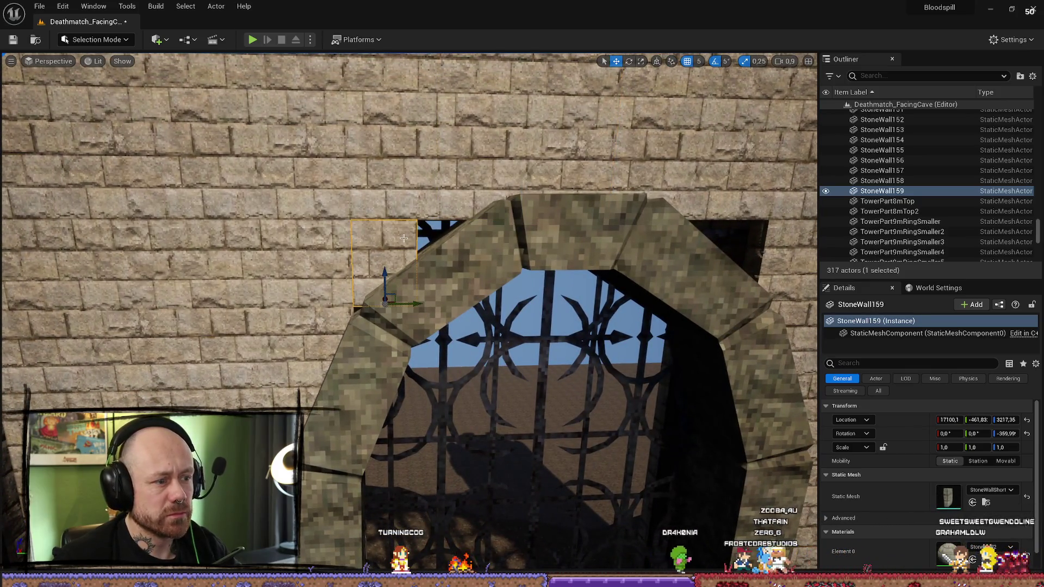
pyautogui.hotkey('ctrl', 'd')
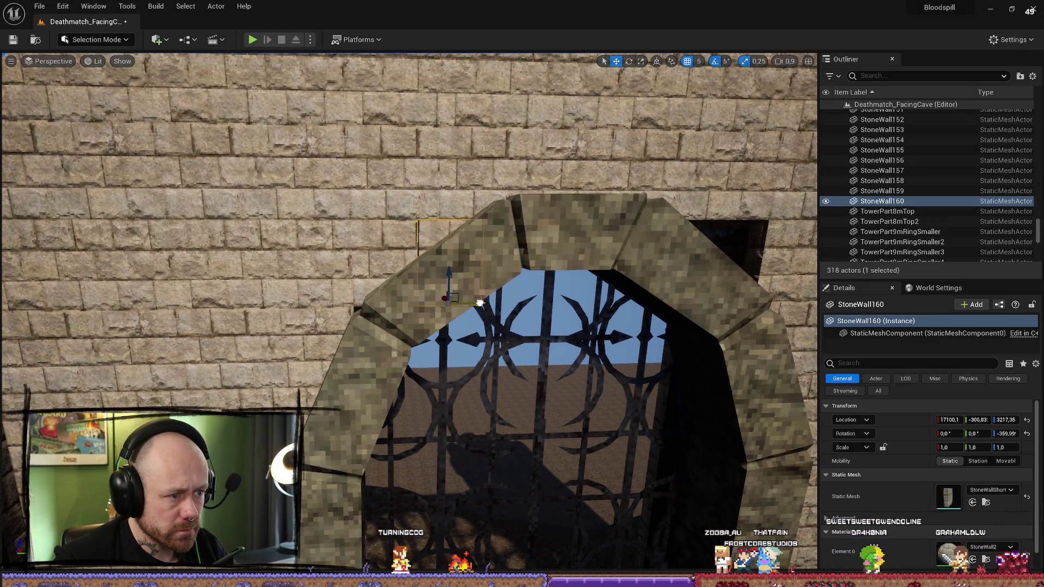
pyautogui.keyDown('ctrl'); pyautogui.click(403, 247); pyautogui.keyUp('ctrl')
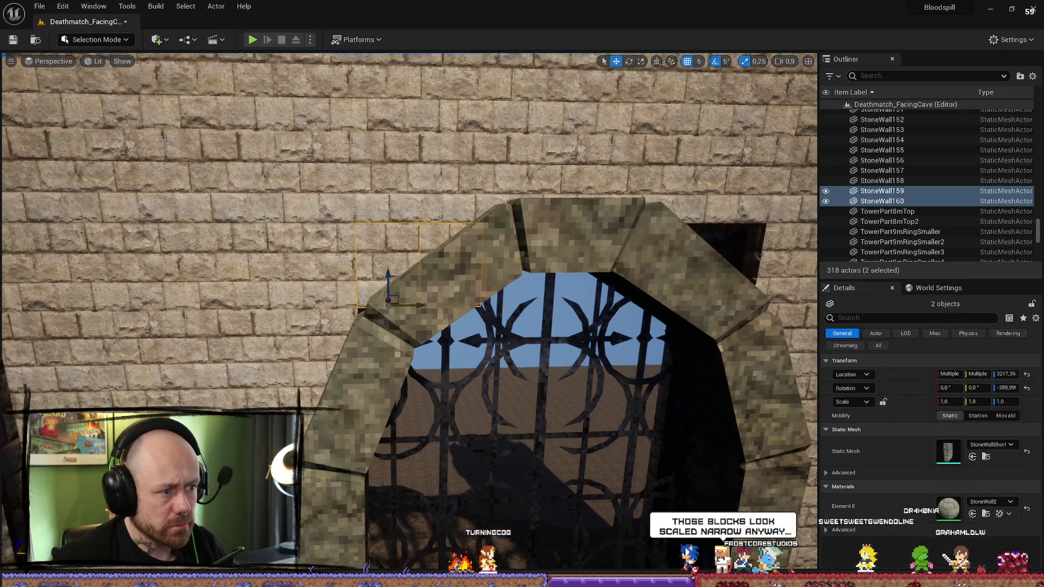
pyautogui.hotkey('ctrl', 'd')
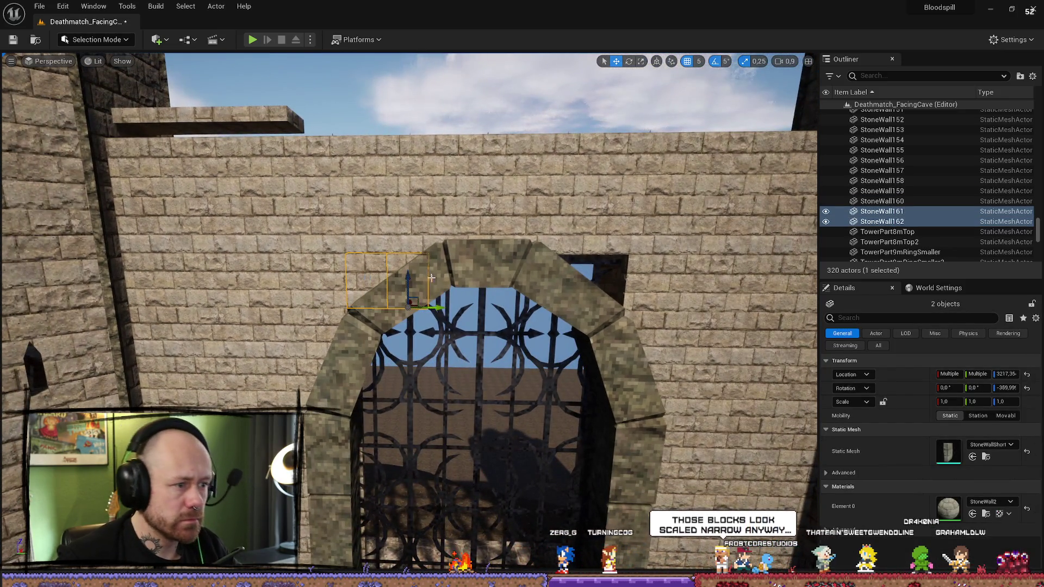
pyautogui.scroll(10, 435, 247)
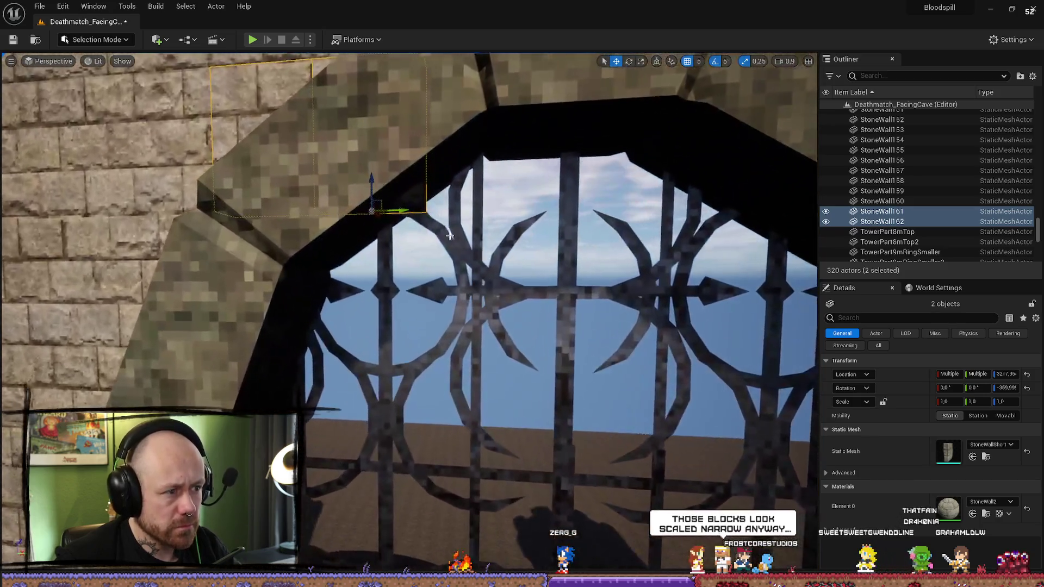
pyautogui.click(449, 235)
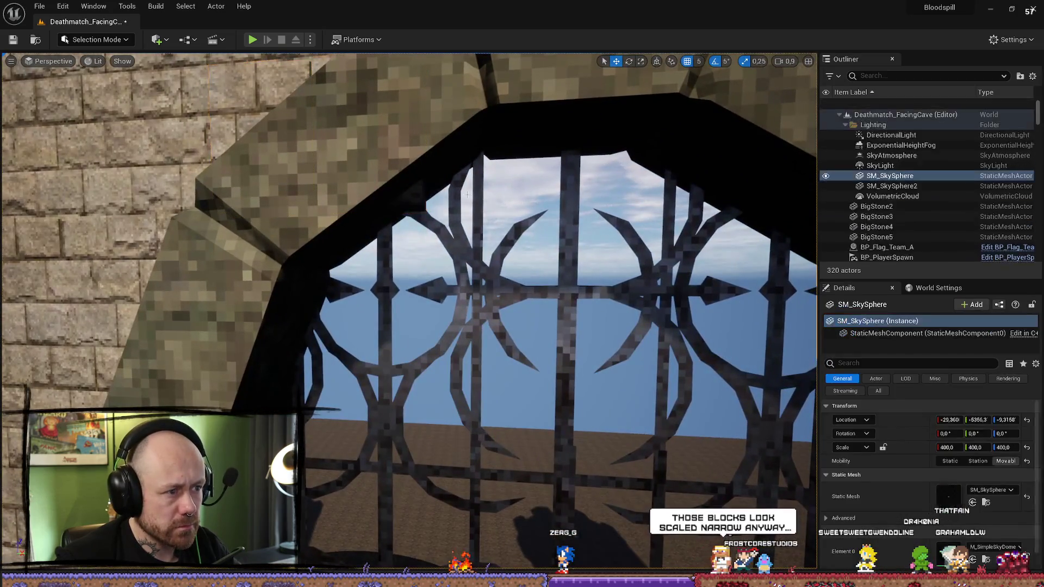
pyautogui.click(380, 142)
pyautogui.scroll(5, 407, 244)
pyautogui.moveTo(464, 234)
pyautogui.mouseDown()
pyautogui.moveTo(464, 282)
pyautogui.moveTo(464, 228)
pyautogui.mouseUp()
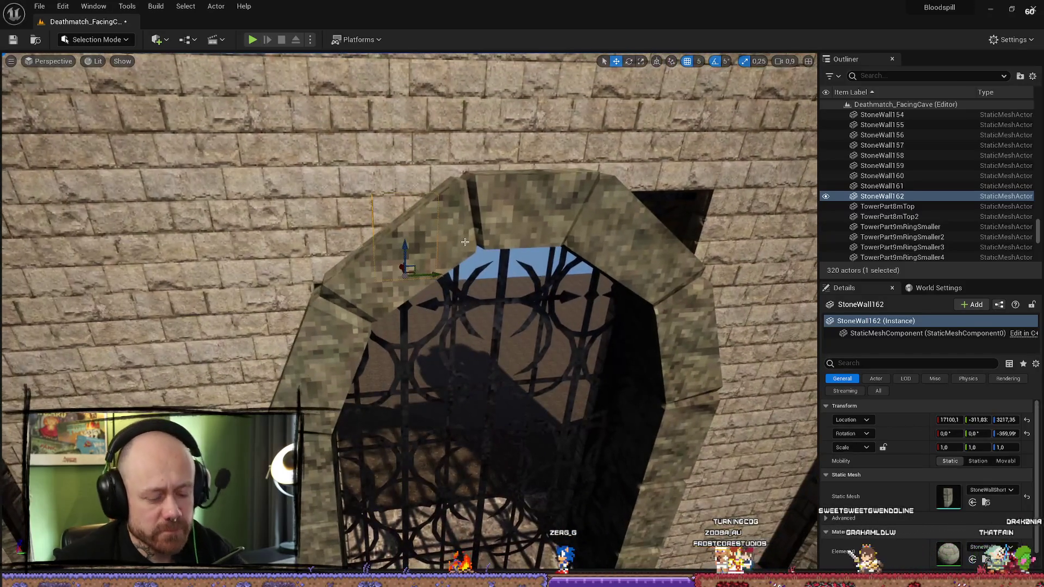
# Step: Delete the filler copies and the original filler block behind the arch
pyautogui.press('Delete')
pyautogui.click(400, 260)
pyautogui.press('Delete')
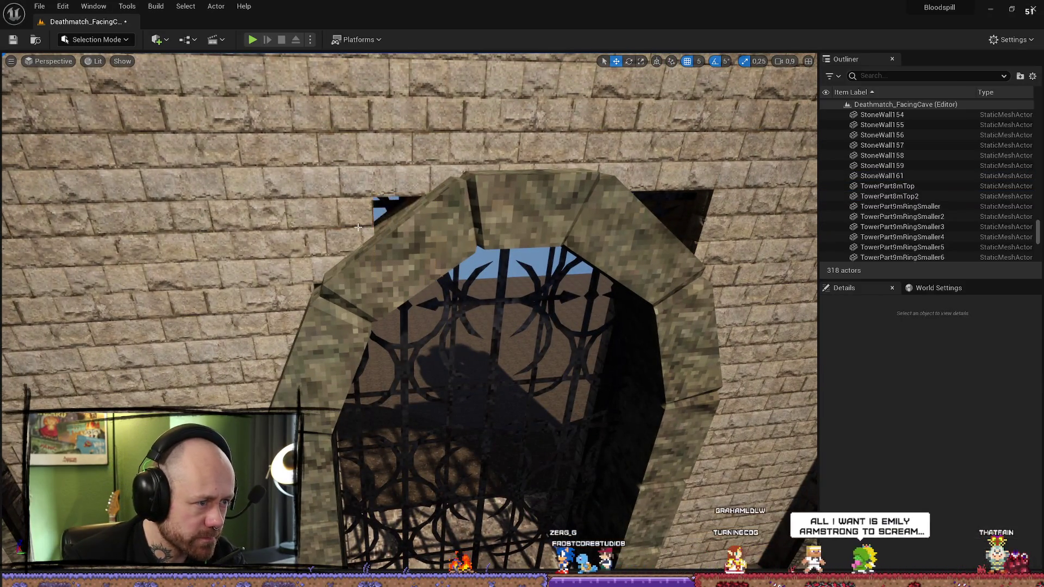
pyautogui.click(400, 259)
pyautogui.press('Delete')
pyautogui.click(377, 260)
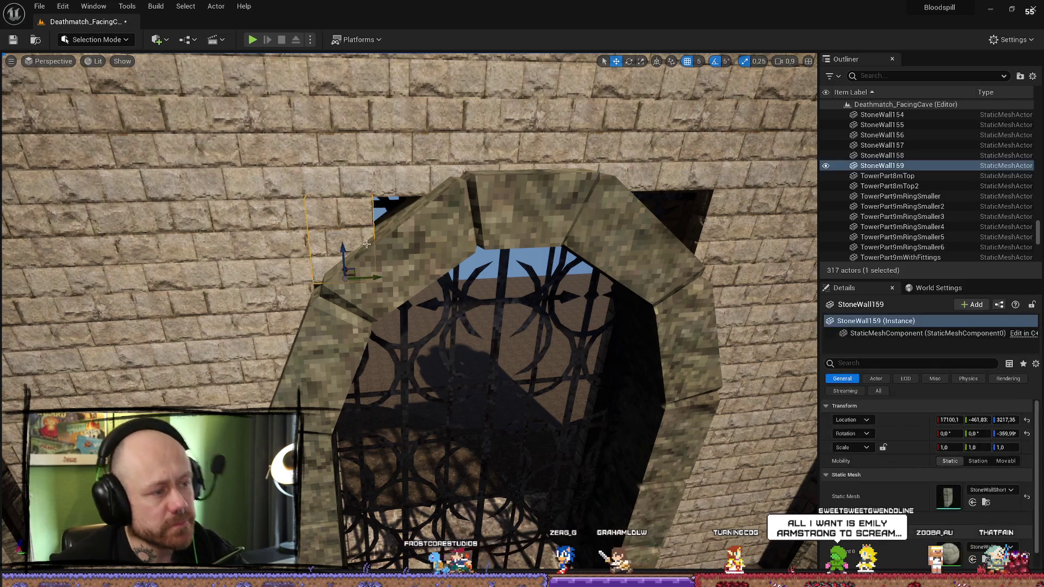
pyautogui.press('Delete')
pyautogui.moveTo(341, 277); pyautogui.dragTo(300, 250)
# Step: Duplicate the full wall section left of the arch, slide it onto the arch, and duplicate again
pyautogui.click(380, 307)
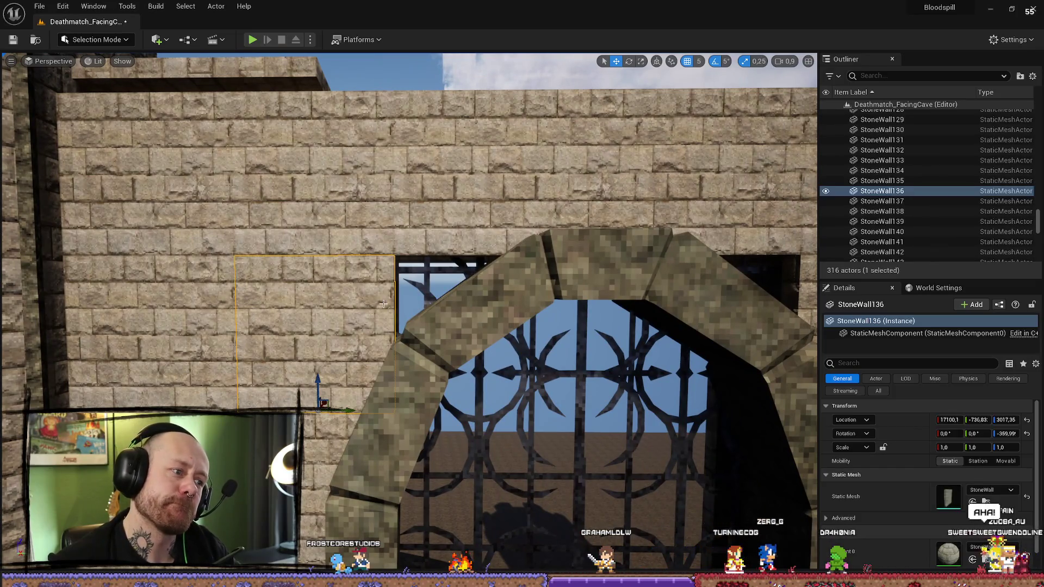
pyautogui.moveTo(379, 305)
pyautogui.mouseDown()
pyautogui.moveTo(341, 192)
pyautogui.moveTo(518, 331)
pyautogui.moveTo(385, 306)
pyautogui.mouseUp()
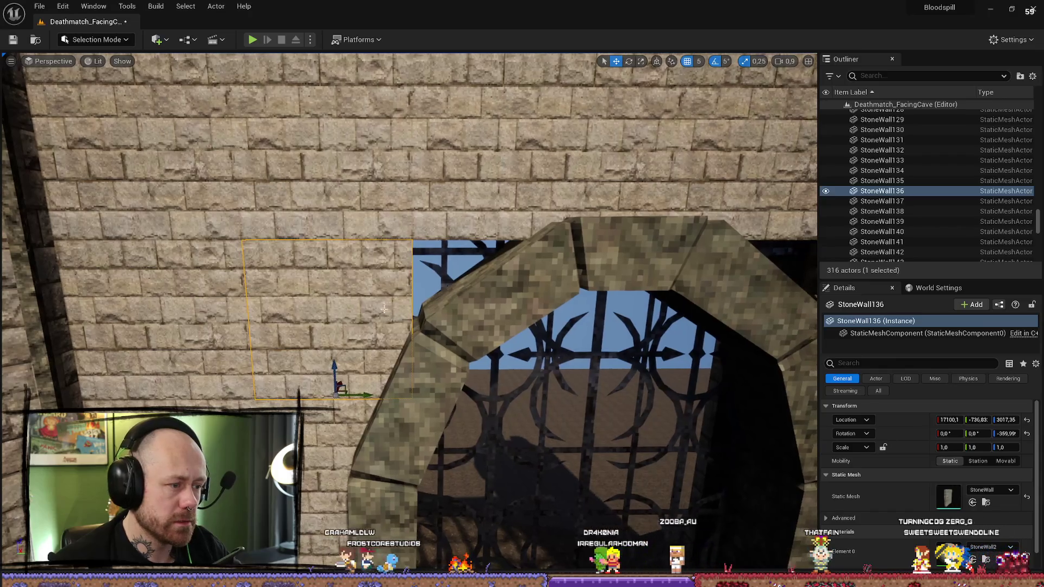
pyautogui.hotkey('ctrl', 'd')
pyautogui.moveTo(369, 402)
pyautogui.mouseDown()
pyautogui.moveTo(519, 403)
pyautogui.moveTo(377, 357)
pyautogui.mouseUp()
pyautogui.hotkey('ctrl', 'd')
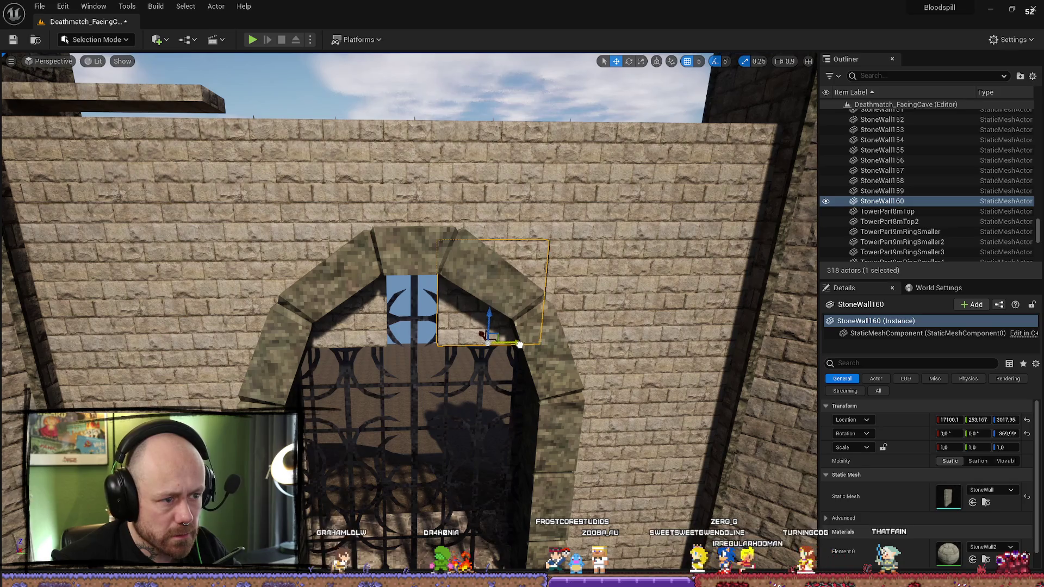
pyautogui.click(553, 387)
pyautogui.press('f')
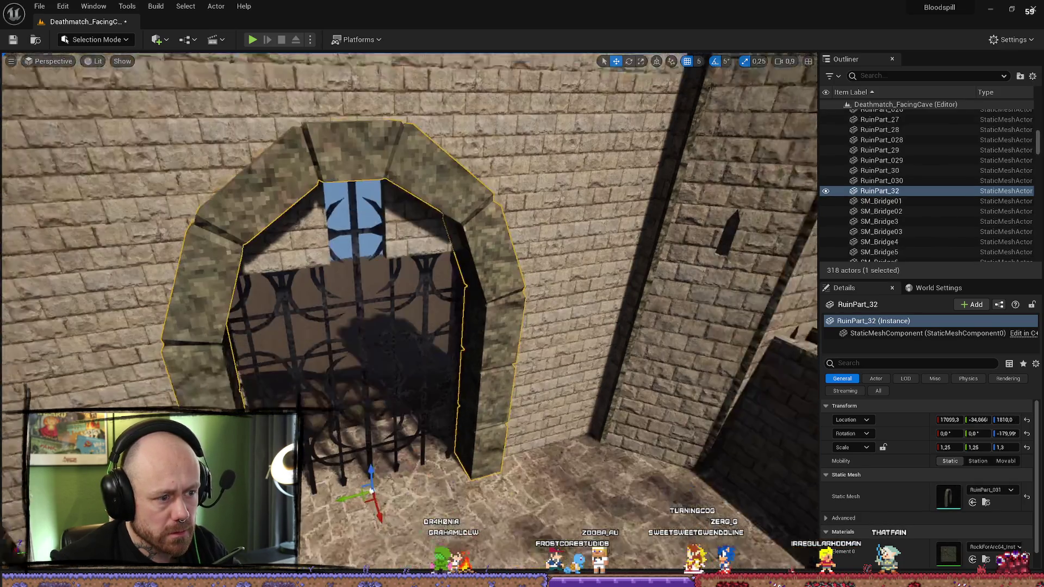
pyautogui.keyDown('ctrl'); pyautogui.click(374, 309); pyautogui.keyUp('ctrl')
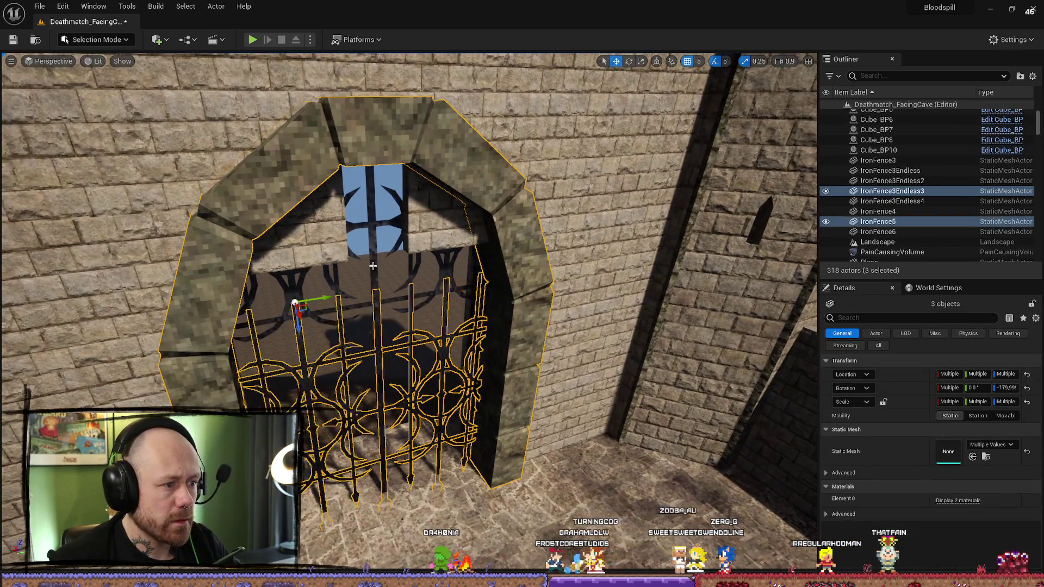
pyautogui.keyDown('ctrl'); pyautogui.click(391, 314); pyautogui.keyUp('ctrl')
pyautogui.keyDown('ctrl'); pyautogui.click(336, 286); pyautogui.keyUp('ctrl')
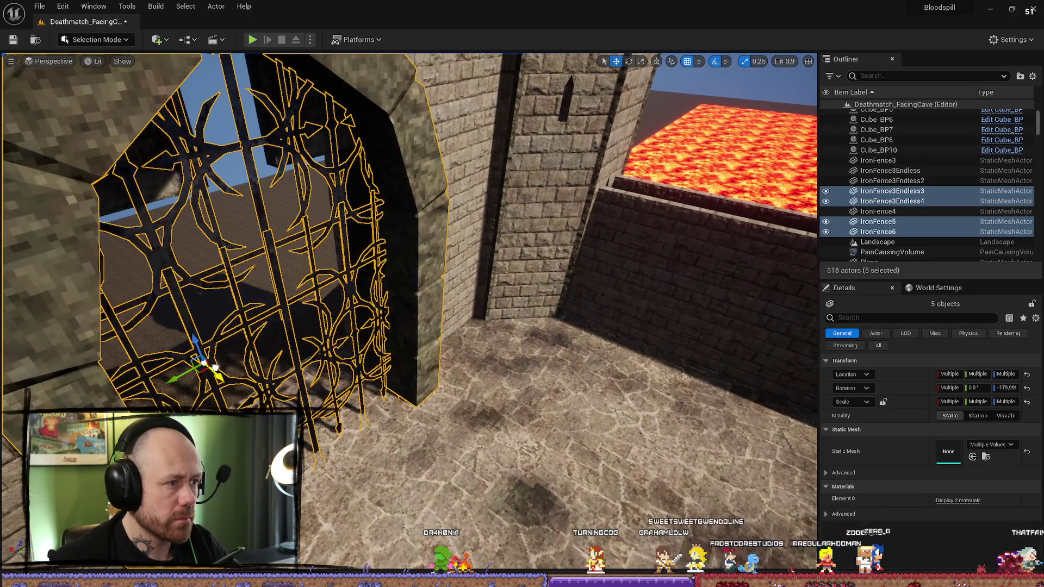
pyautogui.press('f')
pyautogui.moveTo(413, 305); pyautogui.dragTo(544, 309)
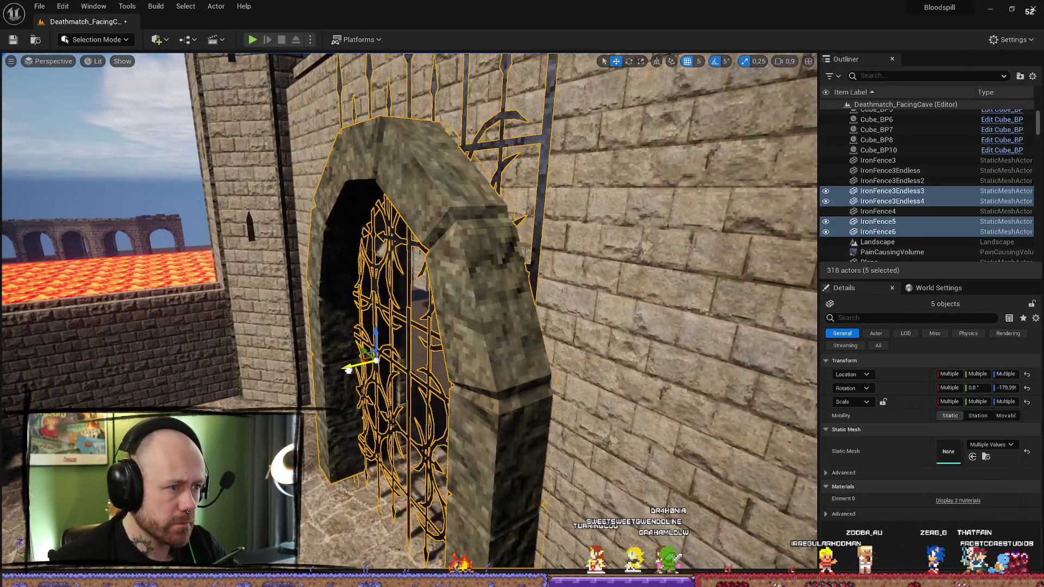
pyautogui.click(351, 370)
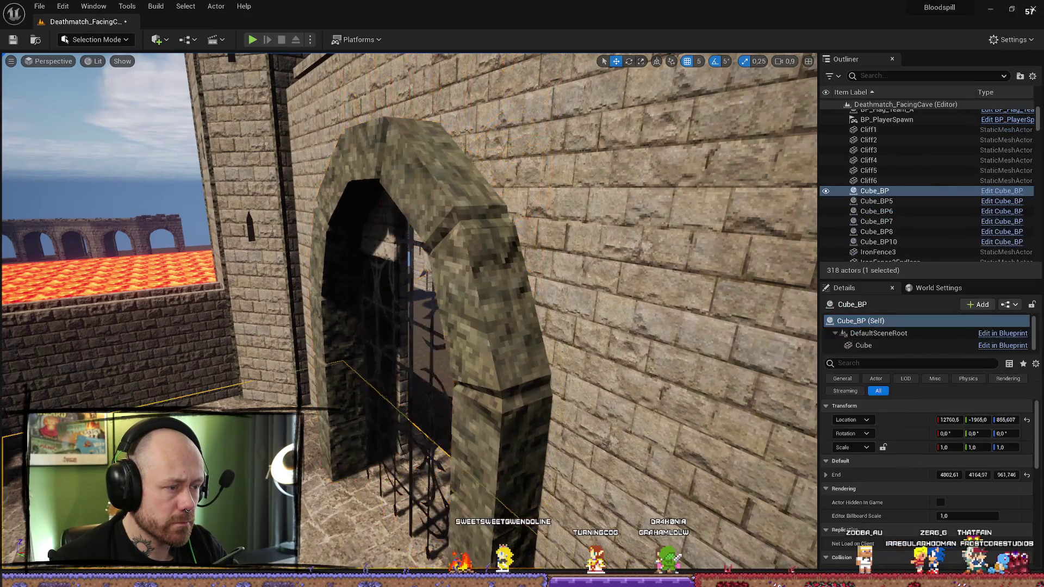
pyautogui.press('f')
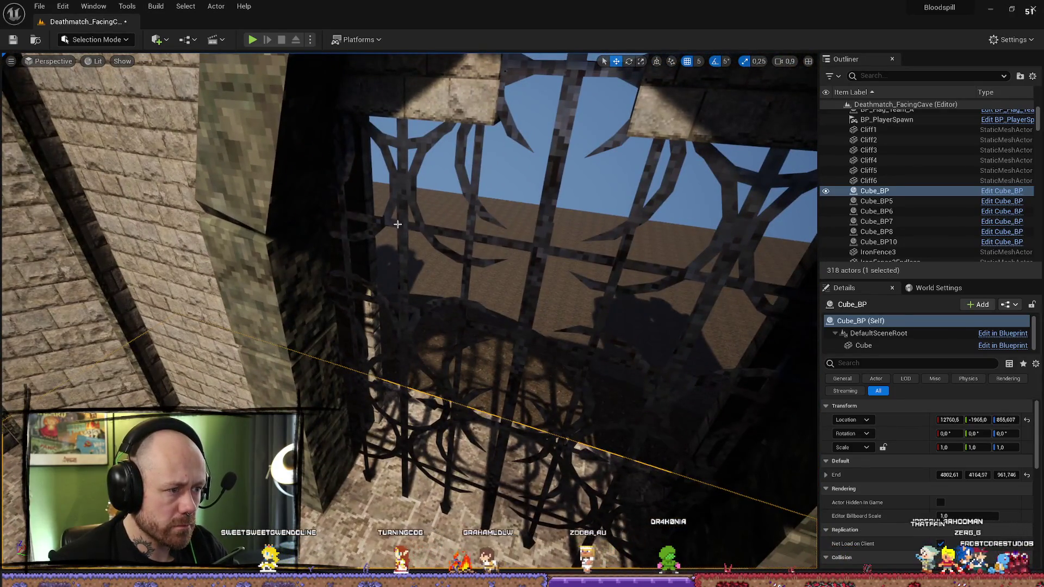
pyautogui.click(398, 224)
pyautogui.keyDown('ctrl'); pyautogui.click(567, 186); pyautogui.keyUp('ctrl')
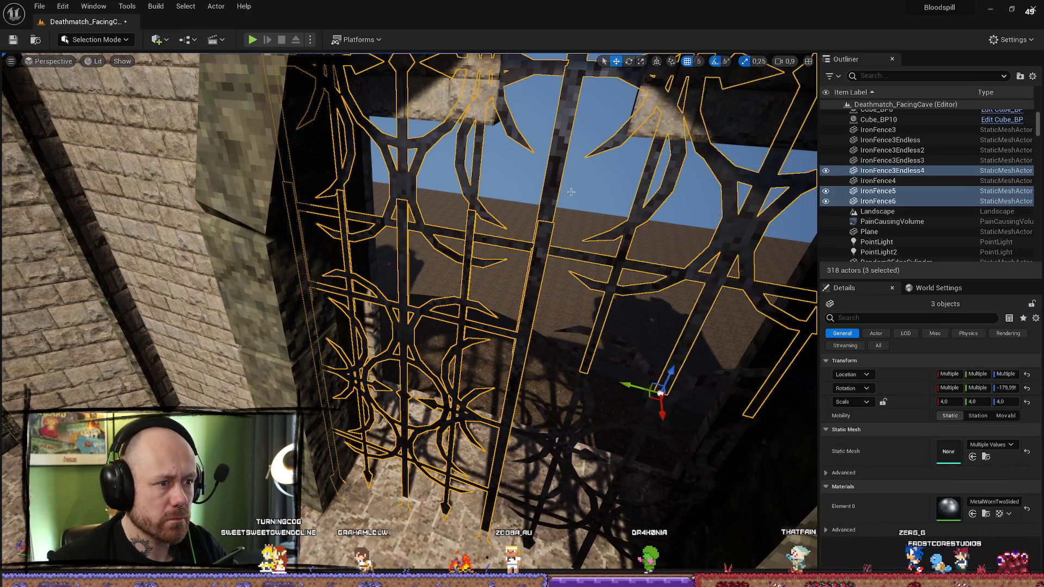
pyautogui.keyDown('ctrl'); pyautogui.click(574, 405); pyautogui.keyUp('ctrl')
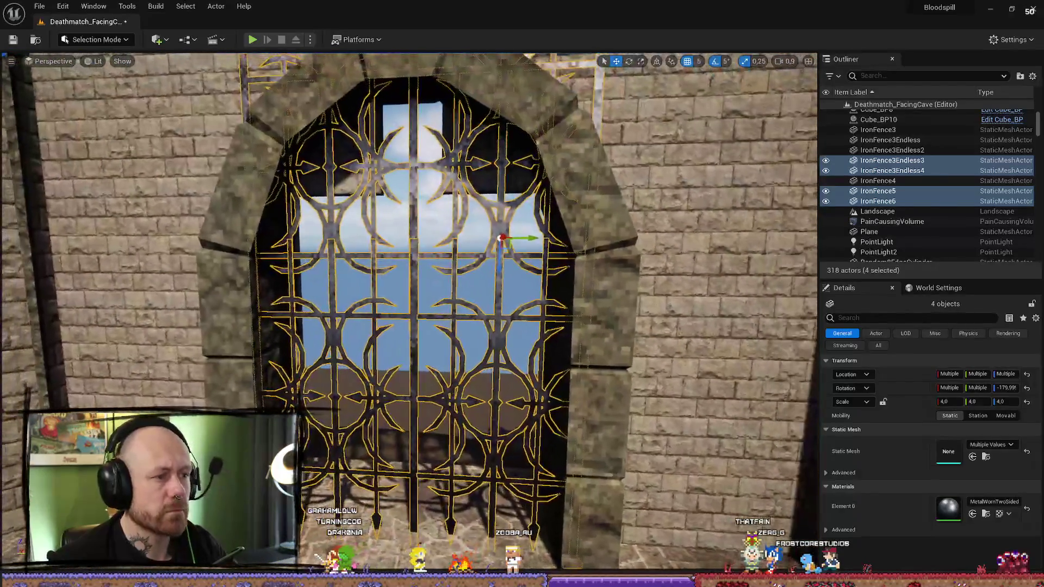
pyautogui.click(710, 315)
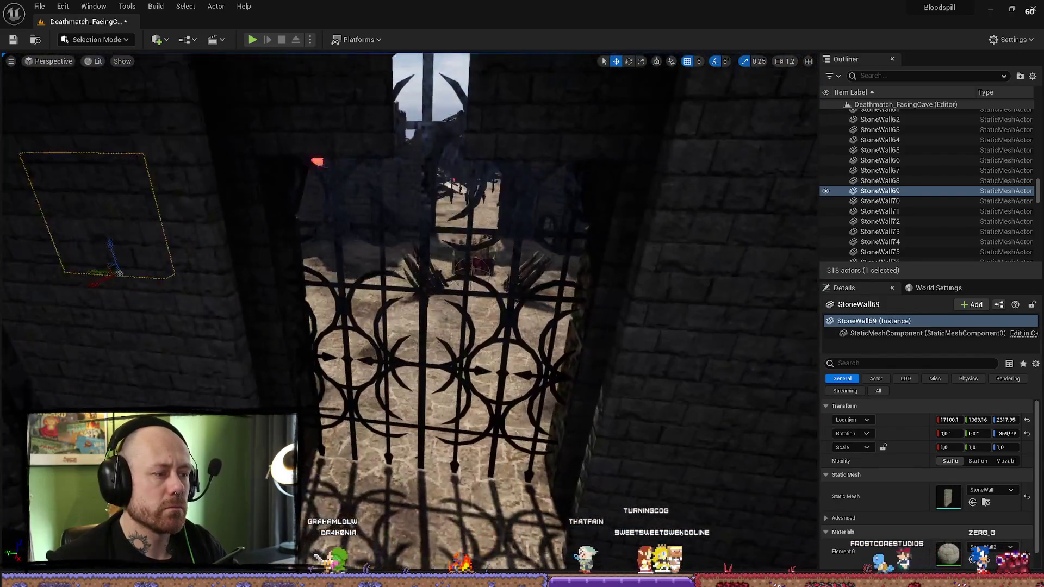
# Step: Search the Content Drawer for 'door', trial-place the DoorWoodRound geometry collection, then delete it
pyautogui.hotkey('ctrl', 'space')
pyautogui.scroll(-1, 407, 490)
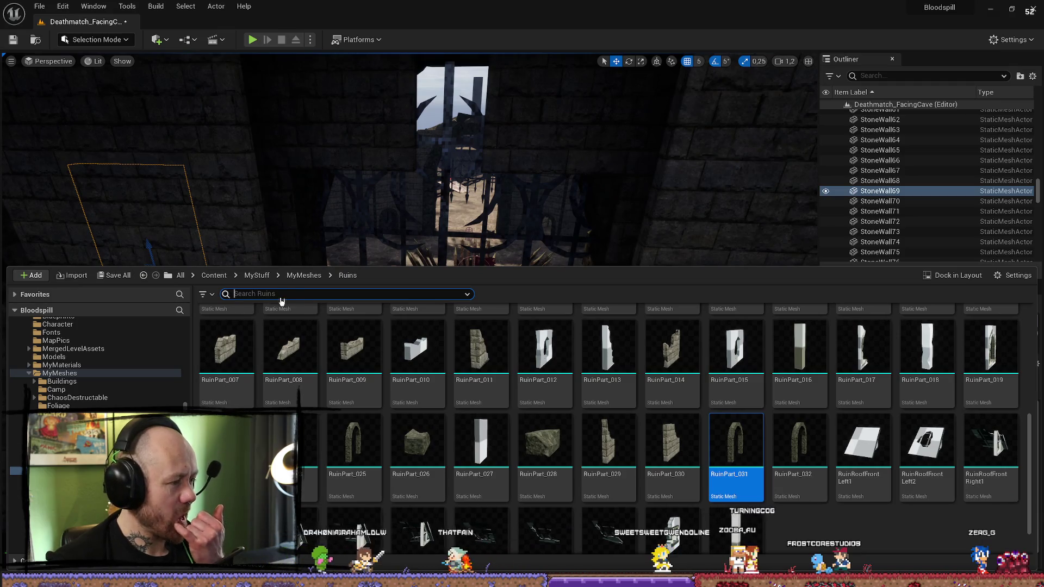
pyautogui.write('door')
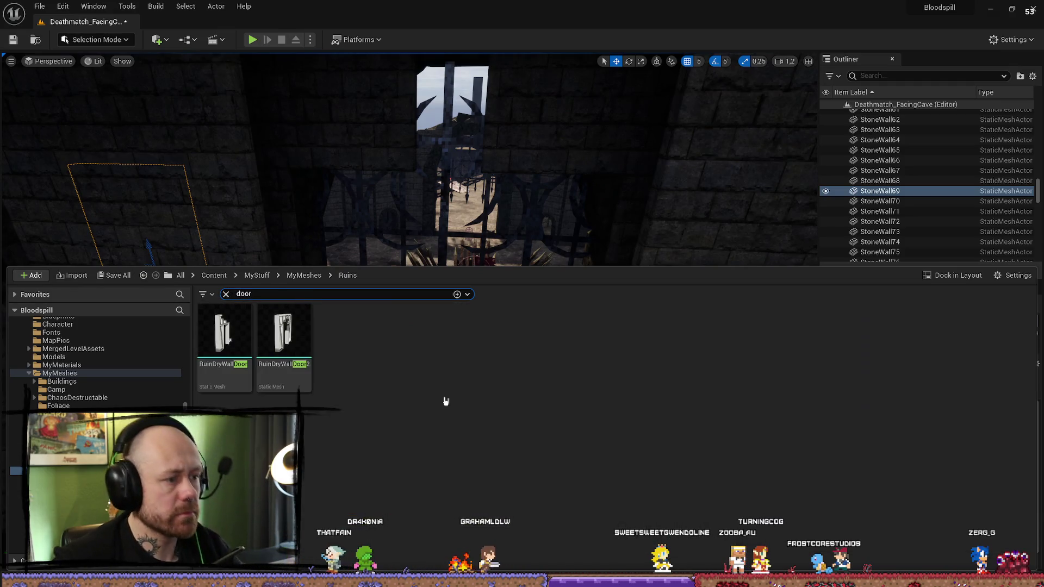
pyautogui.click(60, 374)
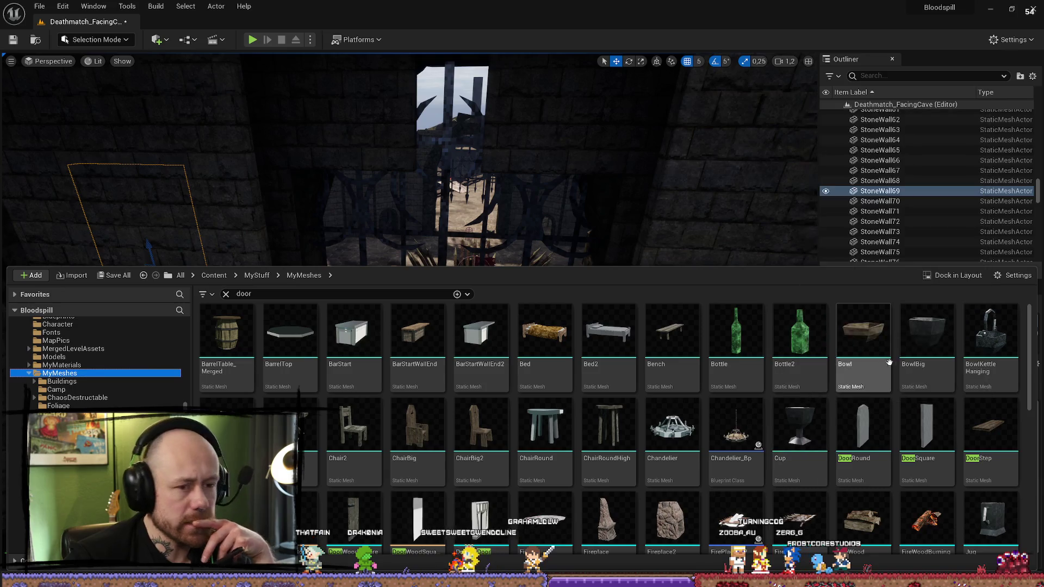
pyautogui.moveTo(856, 373)
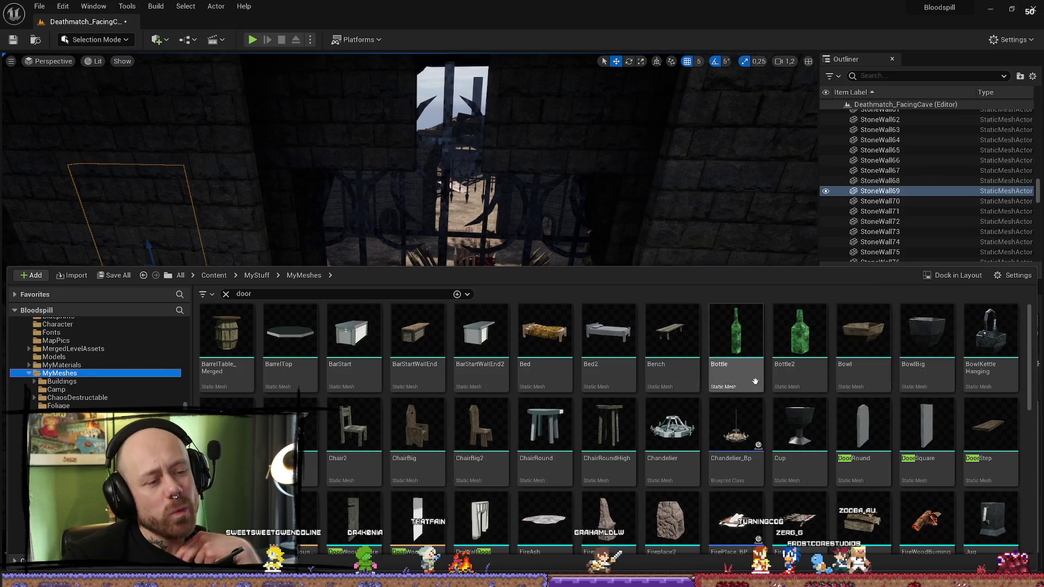
pyautogui.scroll(-5, 695, 372)
pyautogui.scroll(3, 849, 375)
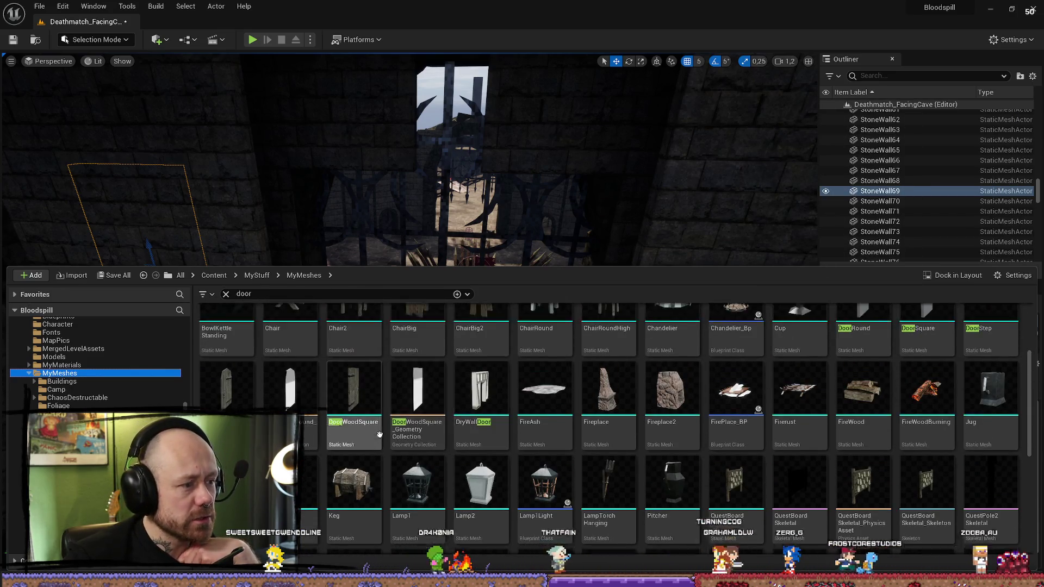
pyautogui.scroll(2, 669, 380)
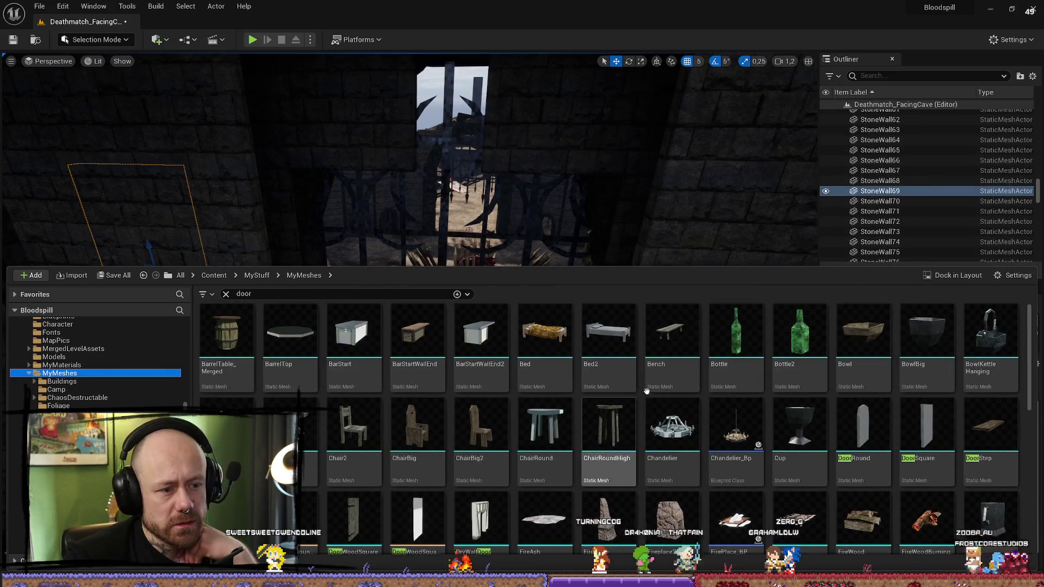
pyautogui.moveTo(589, 353)
pyautogui.scroll(-10, 966, 486)
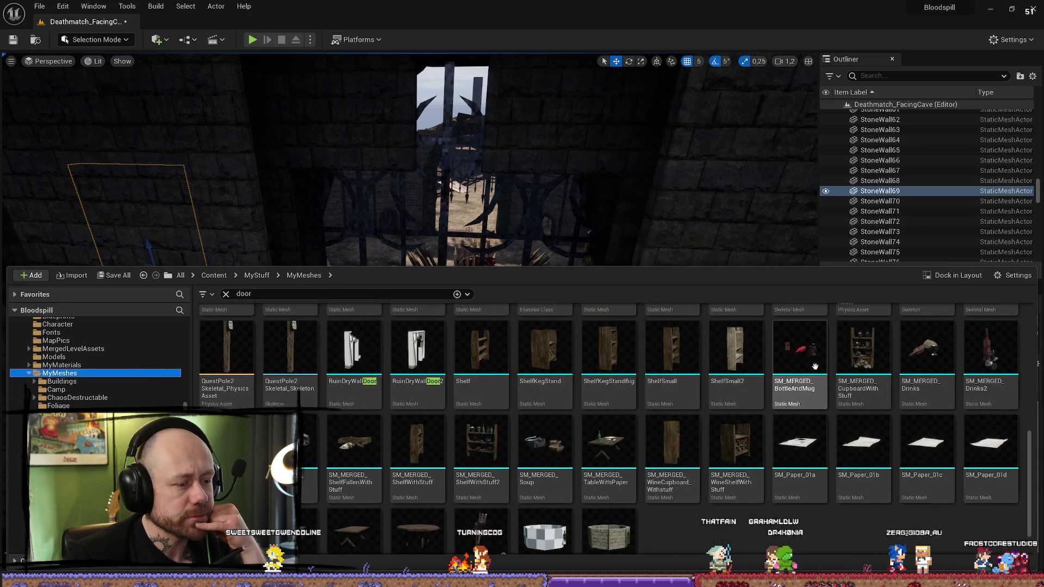
pyautogui.scroll(8, 611, 498)
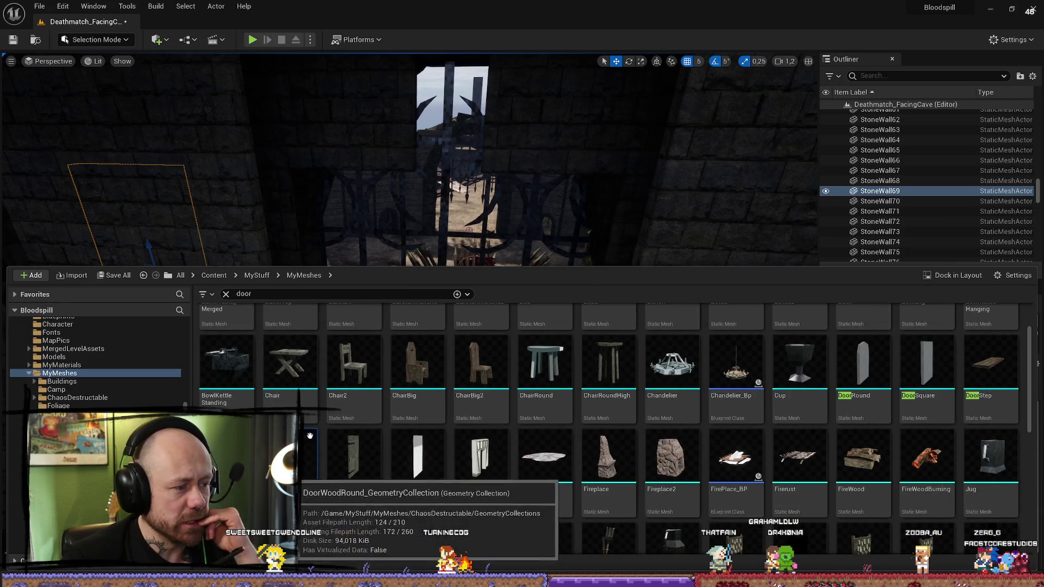
pyautogui.moveTo(294, 473); pyautogui.dragTo(406, 435)
pyautogui.press('w')
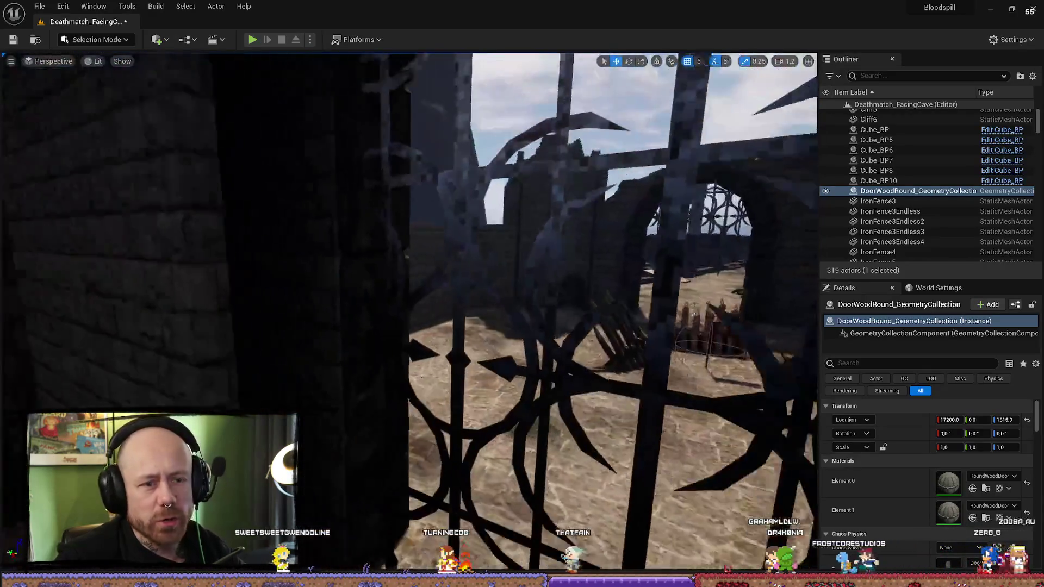
pyautogui.press('Delete')
# Step: Place a DoorRound door mesh by the gate and frame it in view
pyautogui.hotkey('ctrl', 'space')
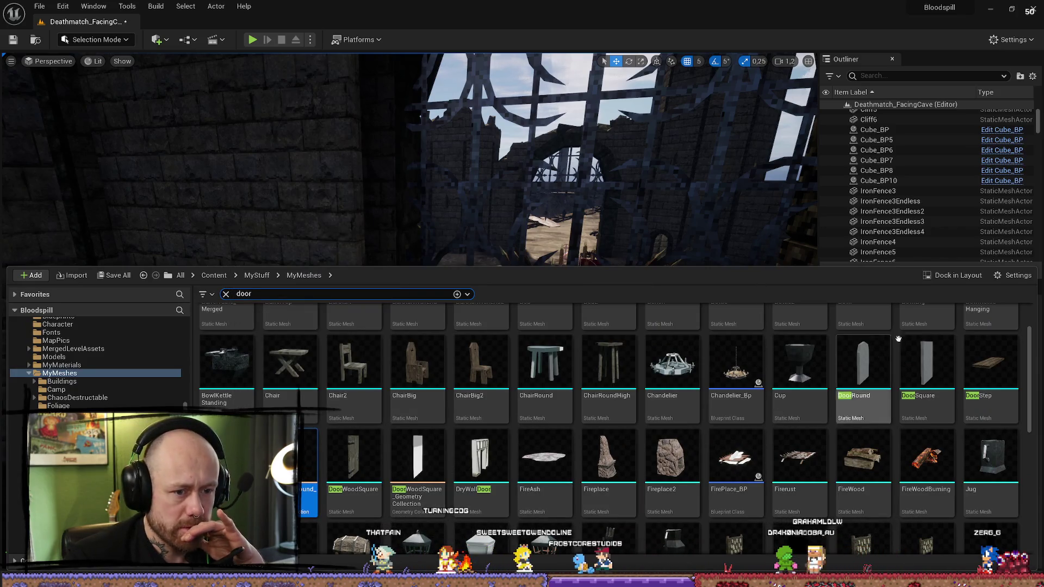
pyautogui.click(887, 353)
pyautogui.moveTo(776, 138)
pyautogui.mouseDown()
pyautogui.moveTo(540, 430)
pyautogui.moveTo(536, 561)
pyautogui.mouseUp()
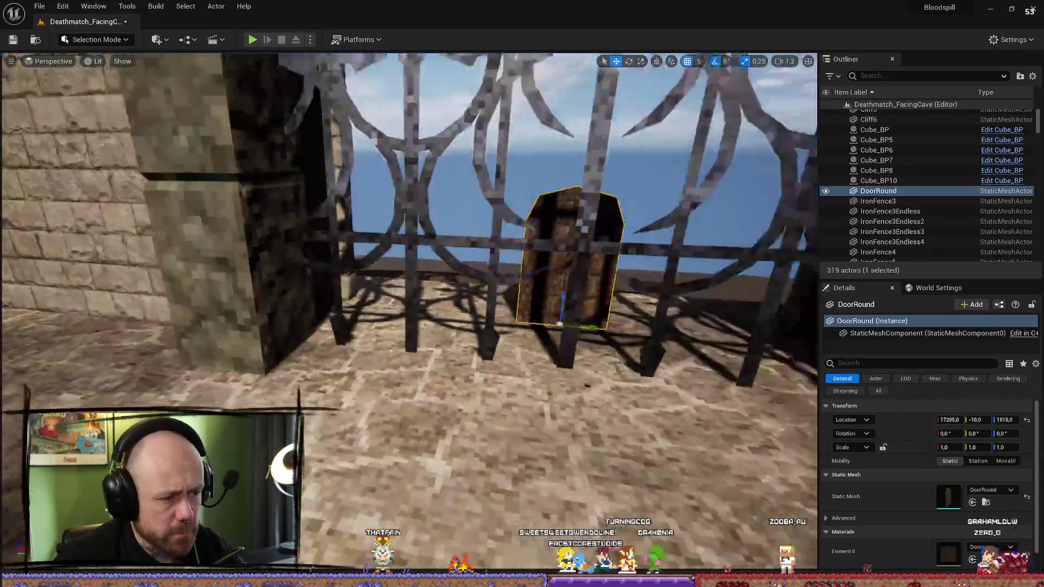
pyautogui.moveTo(573, 475); pyautogui.dragTo(573, 500)
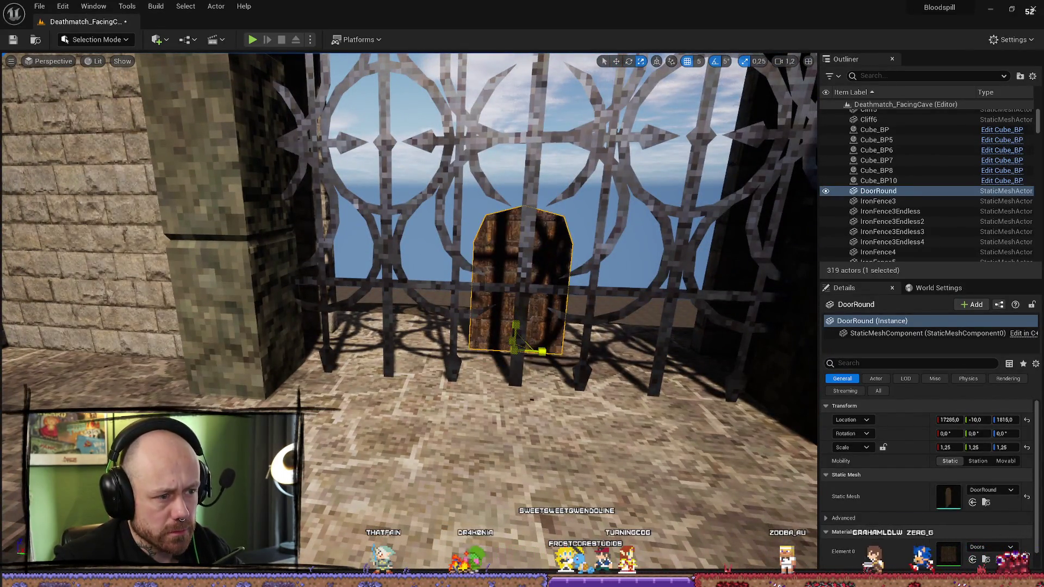
pyautogui.press('f')
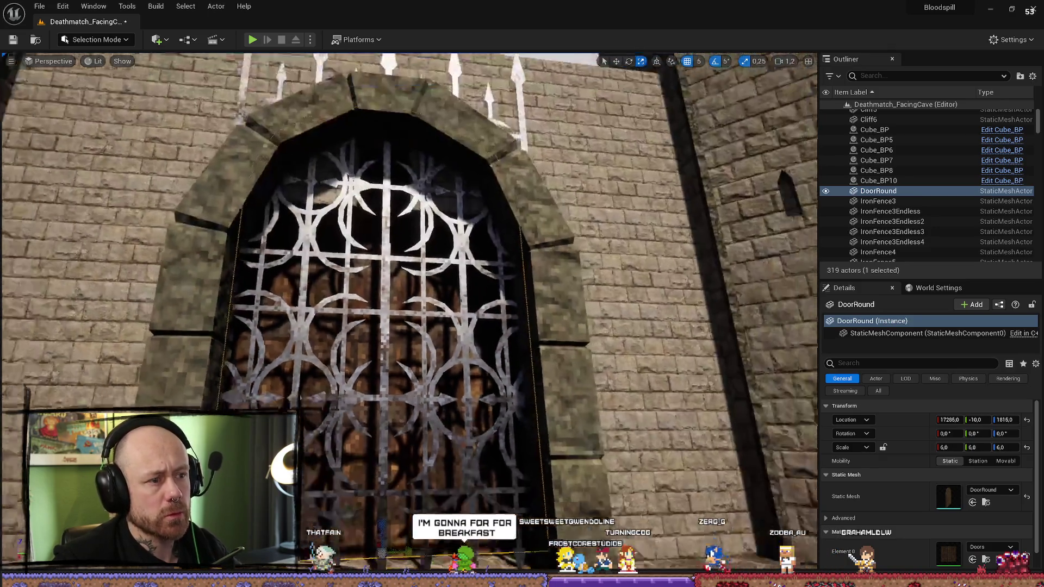
# Step: Slide the DoorRound door back into the stone arch, facing the gate squarely
pyautogui.scroll(3, 572, 363)
pyautogui.moveTo(394, 293)
pyautogui.mouseDown()
pyautogui.moveTo(478, 302)
pyautogui.moveTo(395, 294)
pyautogui.mouseUp()
pyautogui.press('w')
pyautogui.moveTo(332, 296); pyautogui.dragTo(327, 298)
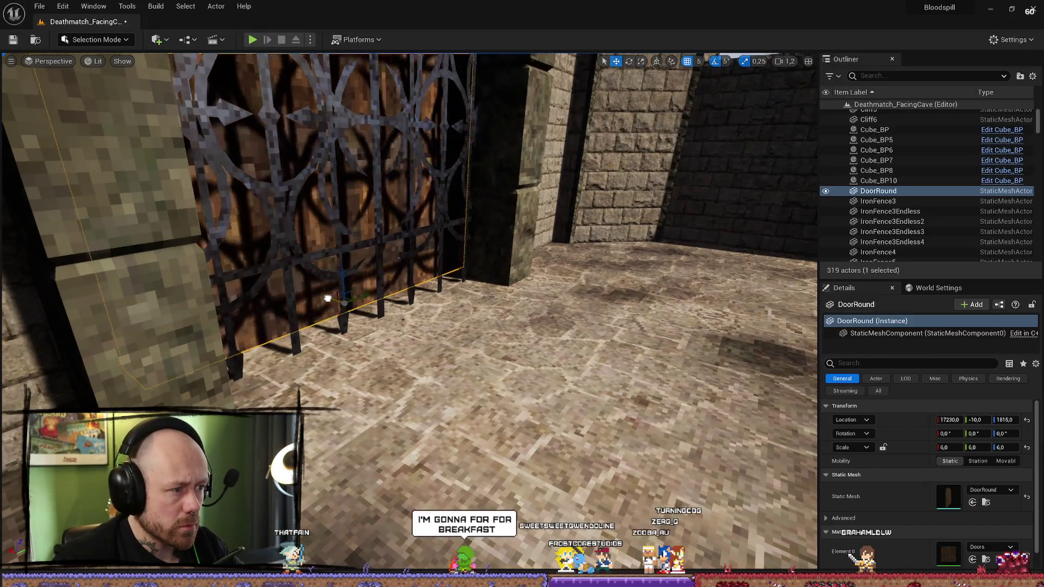
pyautogui.press('f')
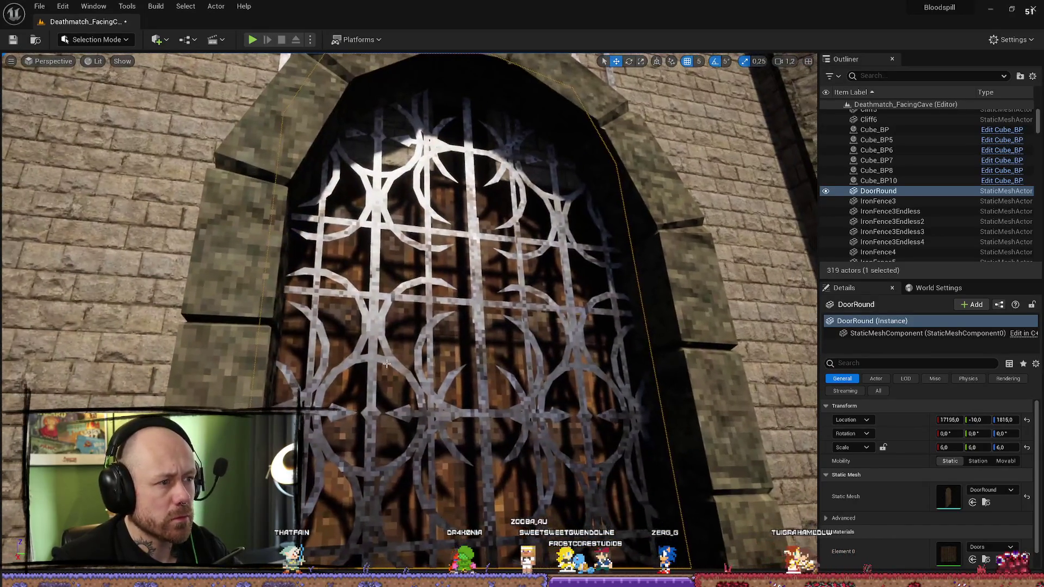
pyautogui.scroll(5, 347, 383)
pyautogui.moveTo(347, 383); pyautogui.dragTo(369, 361)
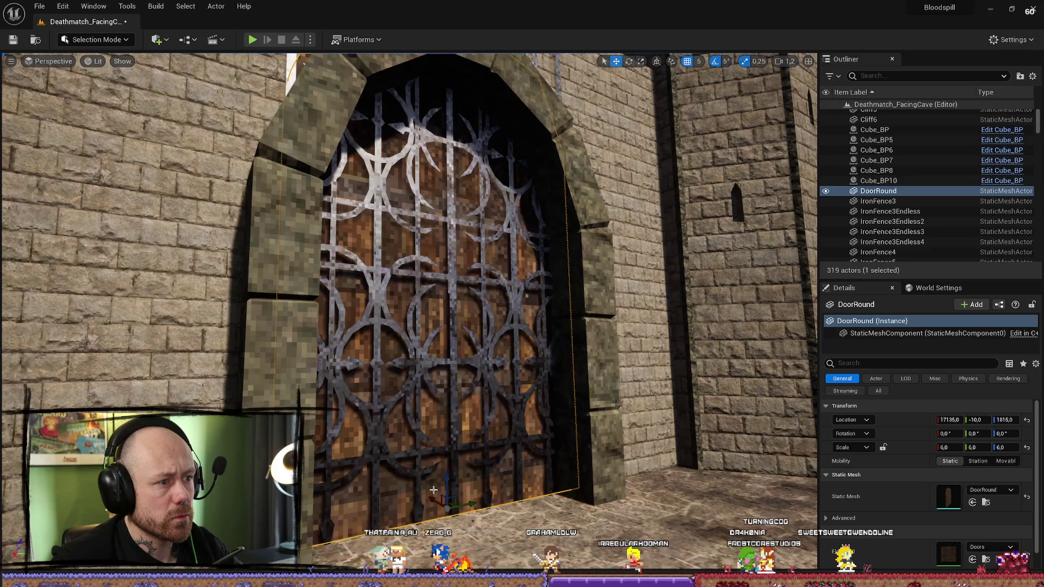
# Step: Move up to the wall top by the tower, selecting StoneWall142 and IronFence3Endless4
pyautogui.moveTo(434, 491); pyautogui.dragTo(434, 511)
pyautogui.moveTo(369, 332); pyautogui.dragTo(368, 332)
pyautogui.click(369, 286)
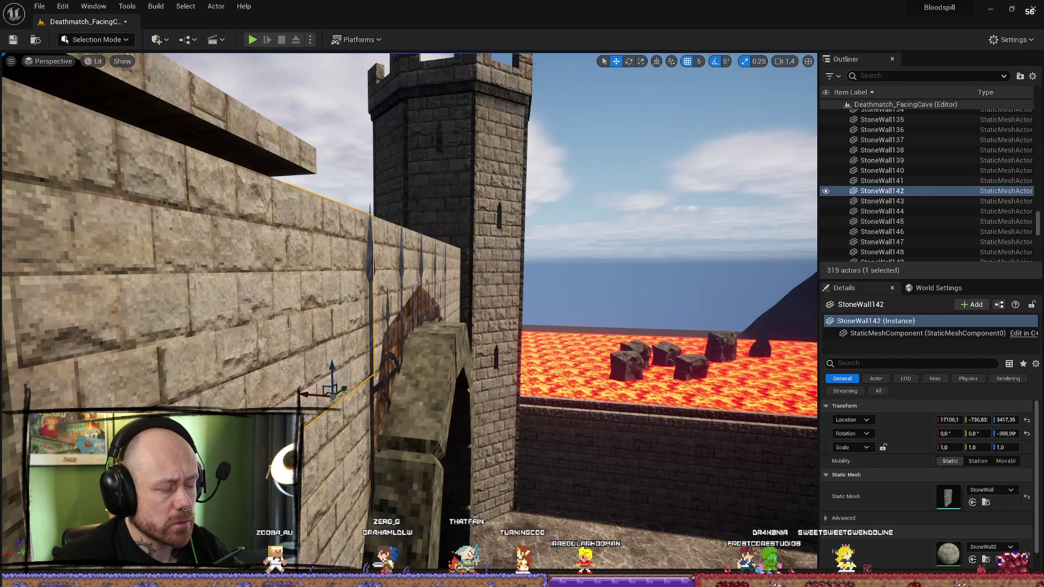
pyautogui.click(369, 246)
pyautogui.moveTo(369, 246); pyautogui.dragTo(507, 237)
# Step: Select the gate pieces IronFence3Endless3, IronFence5, IronFence6 and DoorRound
pyautogui.keyDown('ctrl'); pyautogui.click(492, 278); pyautogui.keyUp('ctrl')
pyautogui.keyDown('ctrl'); pyautogui.click(527, 279); pyautogui.keyUp('ctrl')
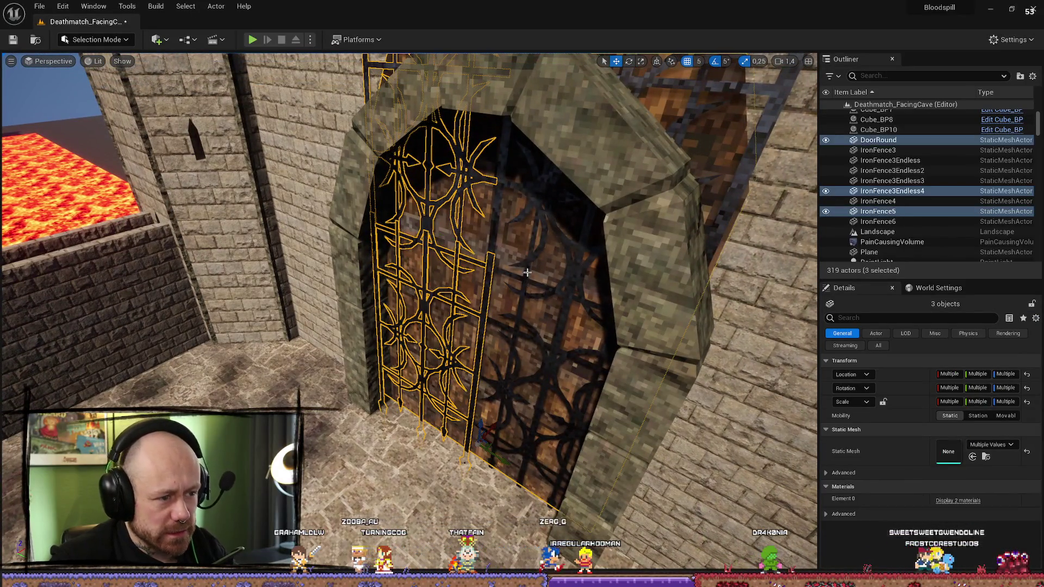
pyautogui.click(497, 399)
pyautogui.click(503, 387)
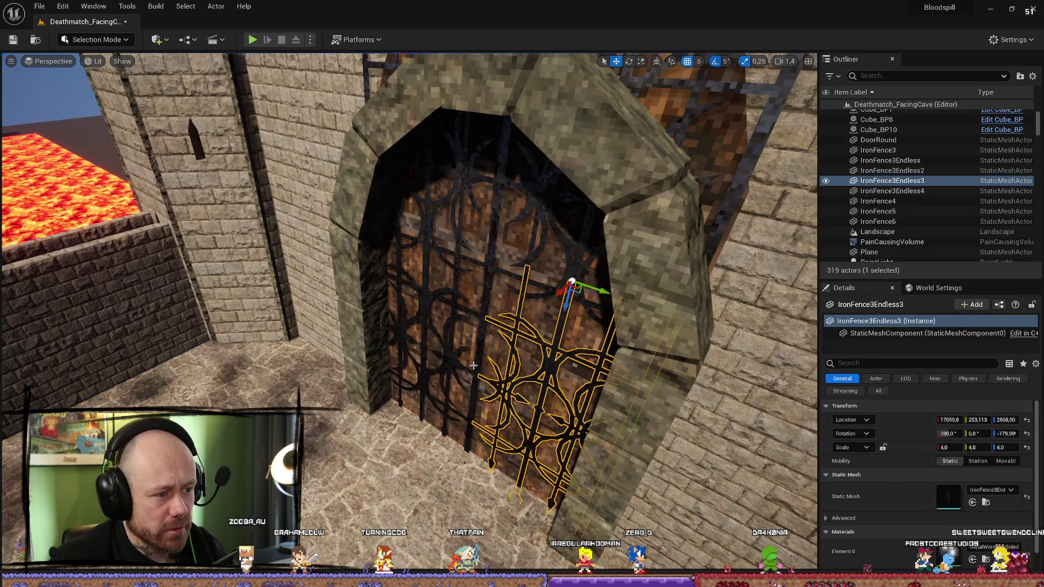
pyautogui.keyDown('ctrl'); pyautogui.click(477, 357); pyautogui.keyUp('ctrl')
pyautogui.keyDown('ctrl'); pyautogui.click(508, 202); pyautogui.keyUp('ctrl')
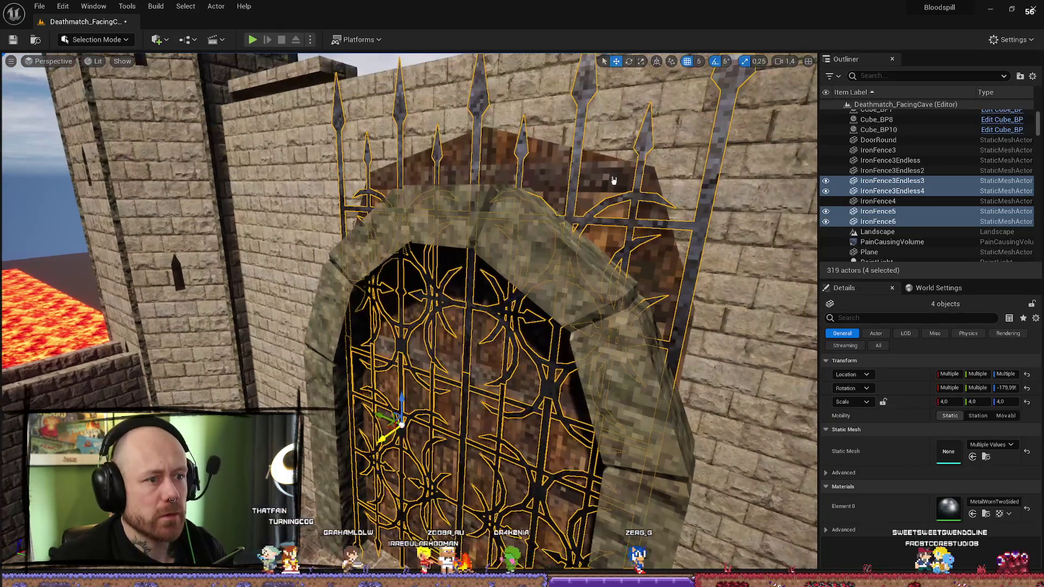
pyautogui.keyDown('ctrl'); pyautogui.click(614, 180); pyautogui.keyUp('ctrl')
pyautogui.scroll(-3, 431, 505)
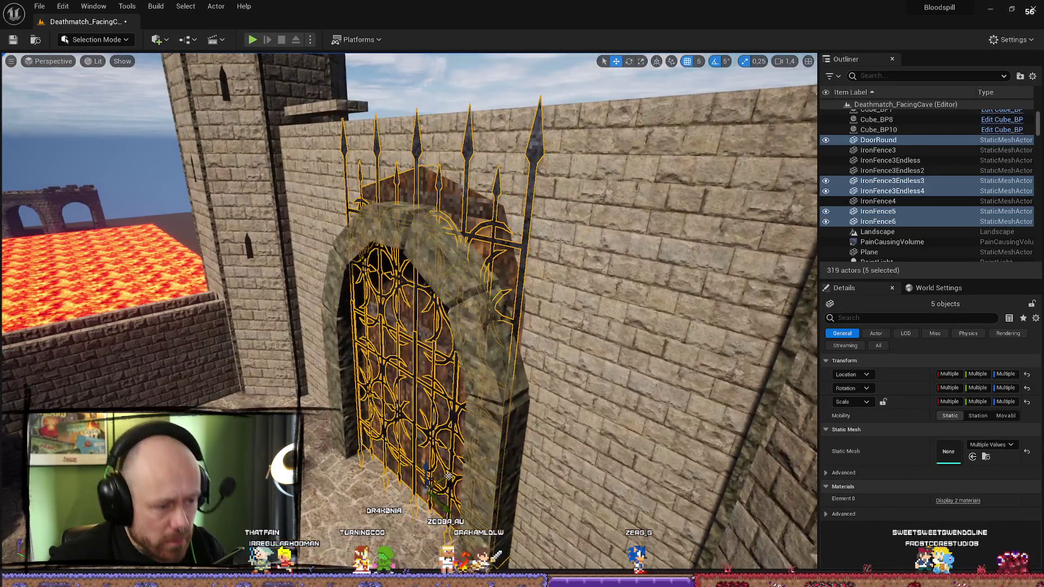
pyautogui.scroll(5, 451, 475)
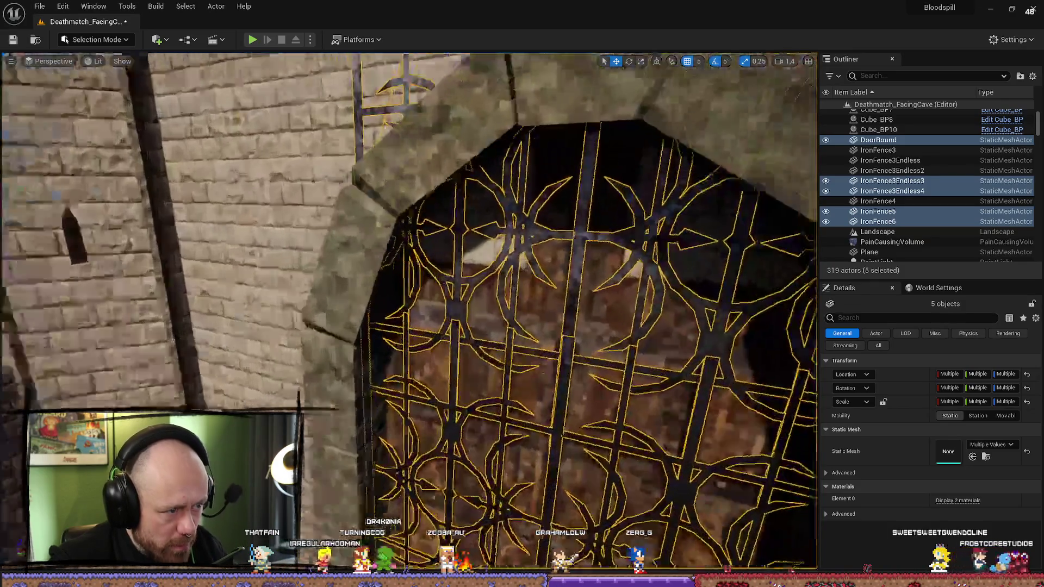
pyautogui.scroll(-4, 451, 327)
# Step: Delete the arch stones StoneWall159 and StoneWall160
pyautogui.click(369, 288)
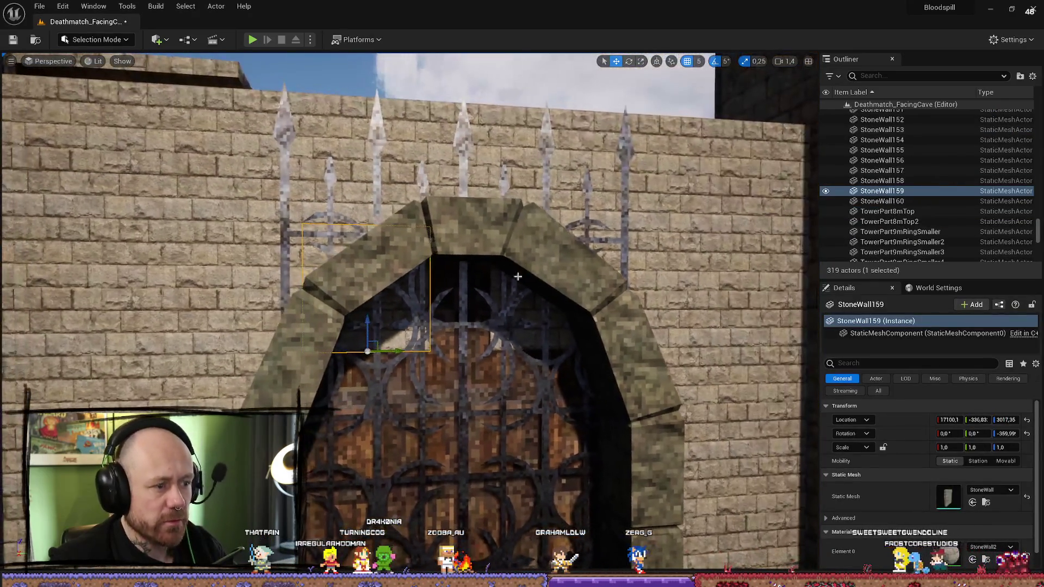
pyautogui.keyDown('ctrl'); pyautogui.click(528, 340); pyautogui.keyUp('ctrl')
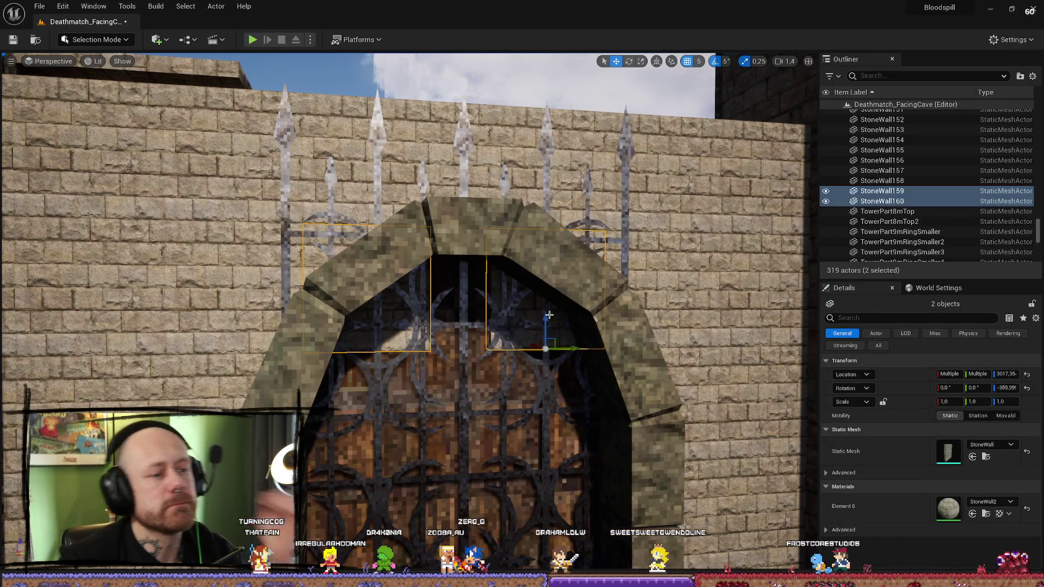
pyautogui.press('Delete')
# Step: From a side view, select IronFence3Endless4, IronFence6 and DoorRound, then StoneWall79
pyautogui.moveTo(480, 284)
pyautogui.mouseDown()
pyautogui.moveTo(441, 217)
pyautogui.moveTo(458, 242)
pyautogui.mouseUp()
pyautogui.scroll(4, 457, 243)
pyautogui.scroll(2, 458, 242)
pyautogui.click(544, 381)
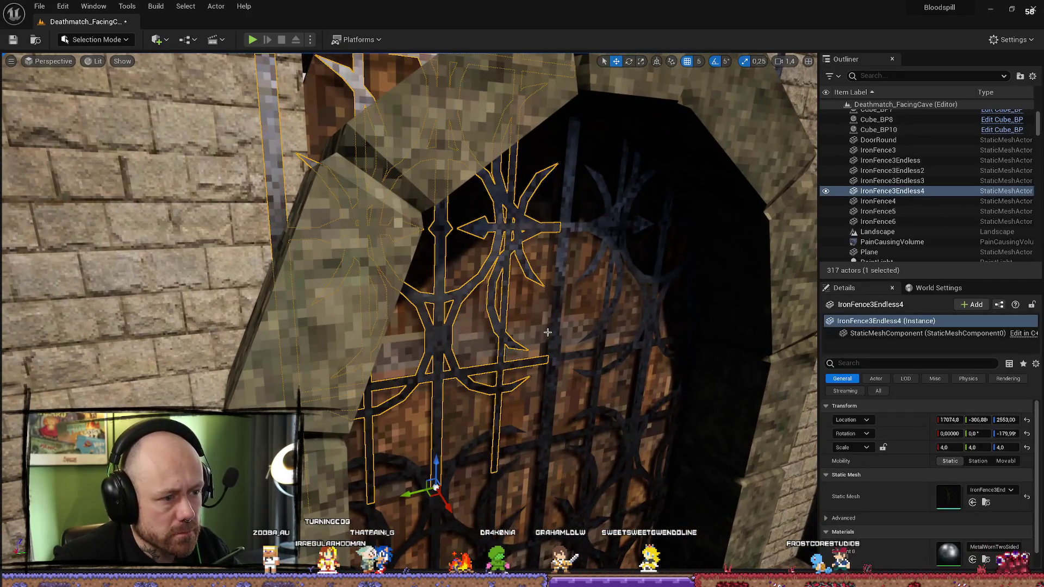
pyautogui.keyDown('ctrl'); pyautogui.click(563, 417); pyautogui.keyUp('ctrl')
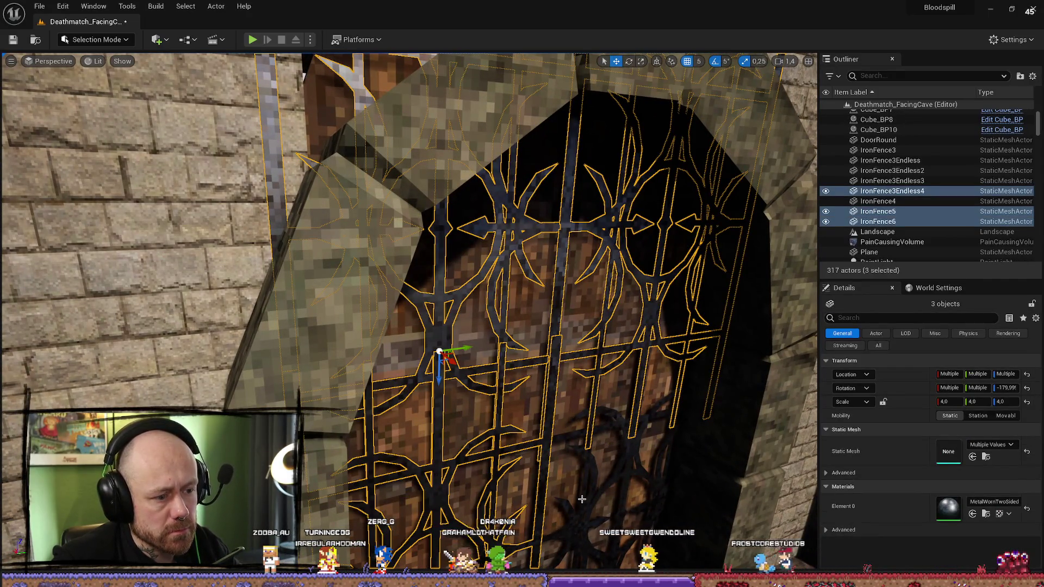
pyautogui.scroll(-8, 571, 484)
pyautogui.keyDown('ctrl'); pyautogui.click(462, 420); pyautogui.keyUp('ctrl')
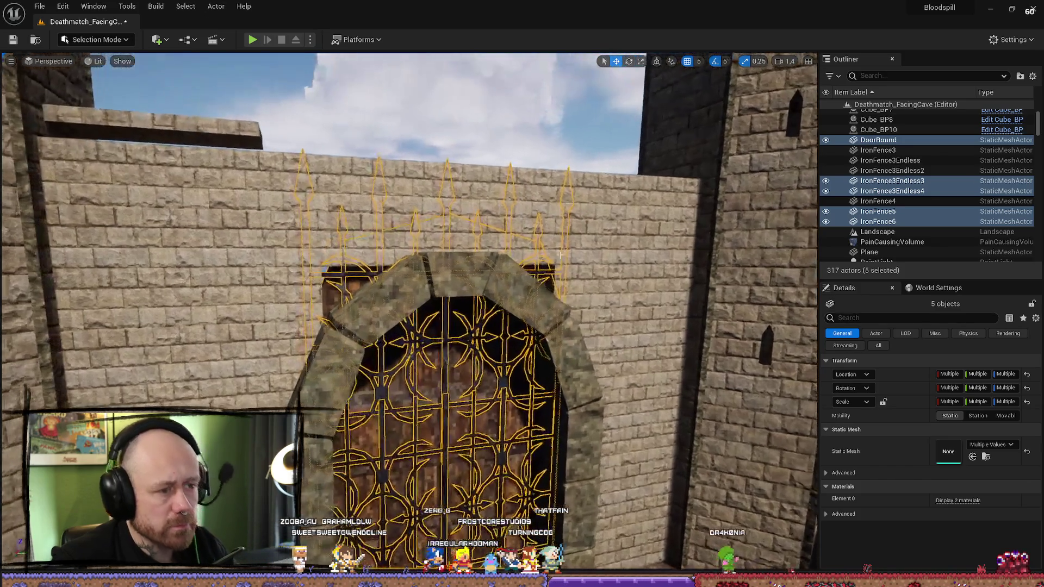
pyautogui.click(590, 228)
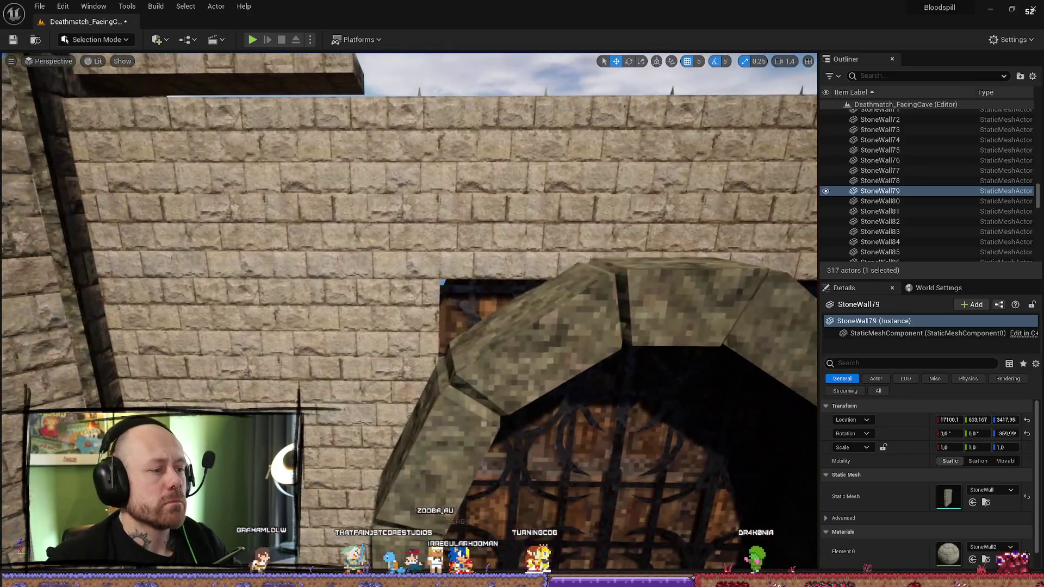
# Step: Swap the wall block above the arch to the StoneWall2M mesh and move it onto the arch top
pyautogui.click(425, 309)
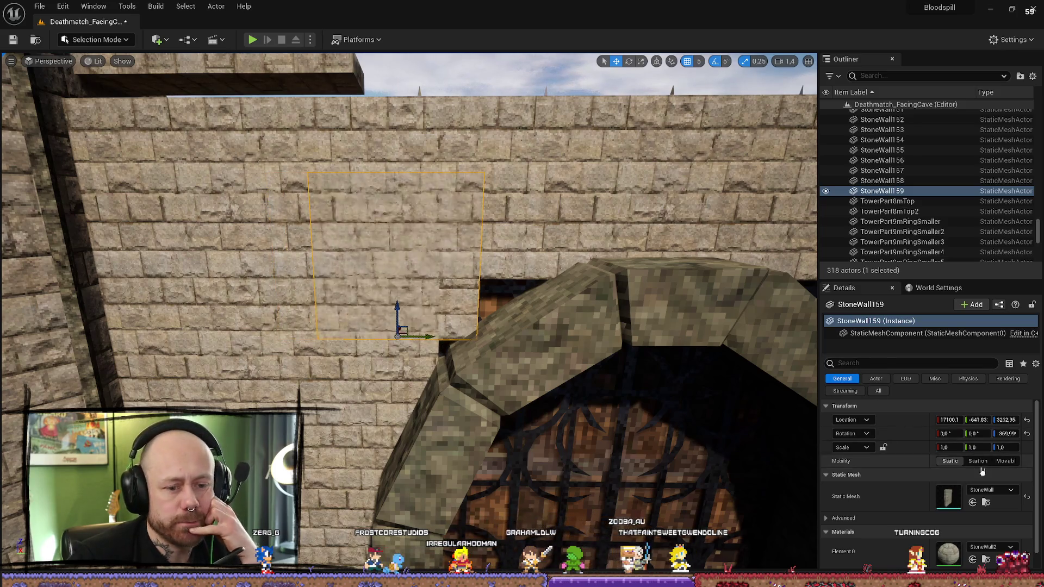
pyautogui.click(990, 490)
pyautogui.click(983, 450)
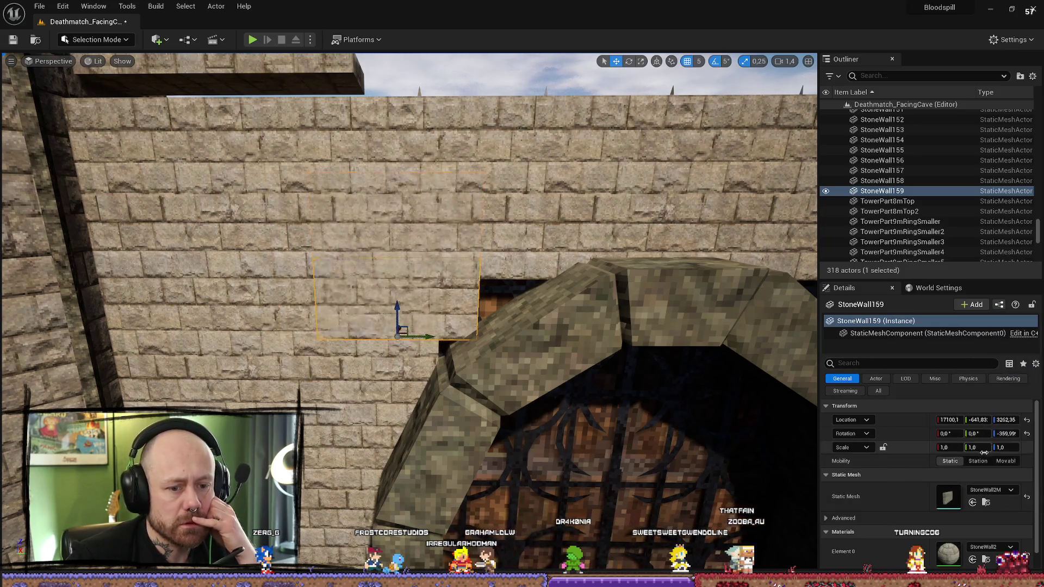
pyautogui.moveTo(434, 339)
pyautogui.mouseDown()
pyautogui.moveTo(555, 341)
pyautogui.moveTo(536, 338)
pyautogui.mouseUp()
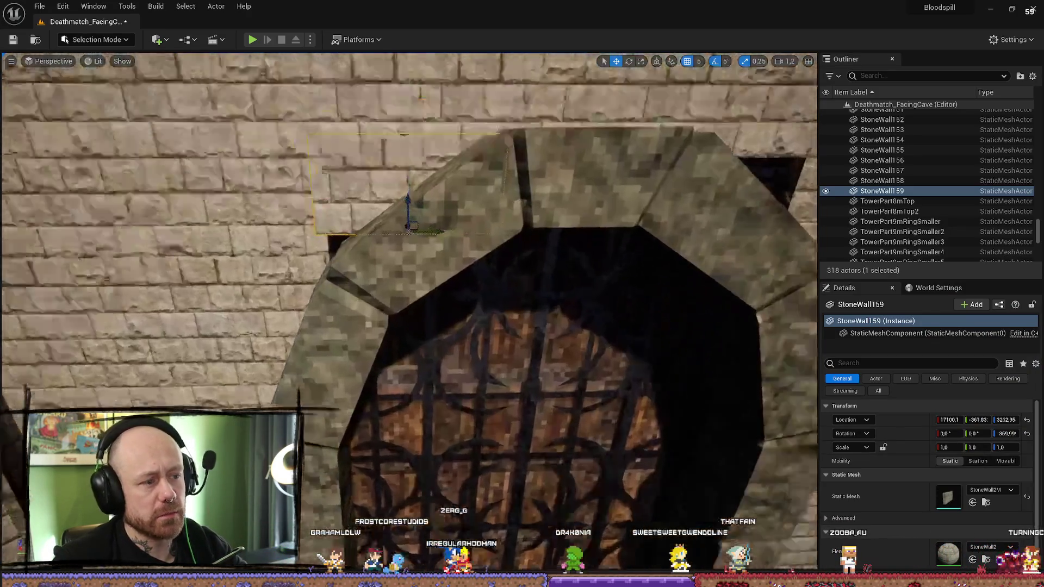
pyautogui.scroll(-3, 414, 225)
# Step: Tilt the wall piece above the arch to -20°
pyautogui.press('e')
pyautogui.moveTo(441, 326); pyautogui.dragTo(431, 327)
pyautogui.press('w')
pyautogui.moveTo(438, 362); pyautogui.dragTo(432, 342)
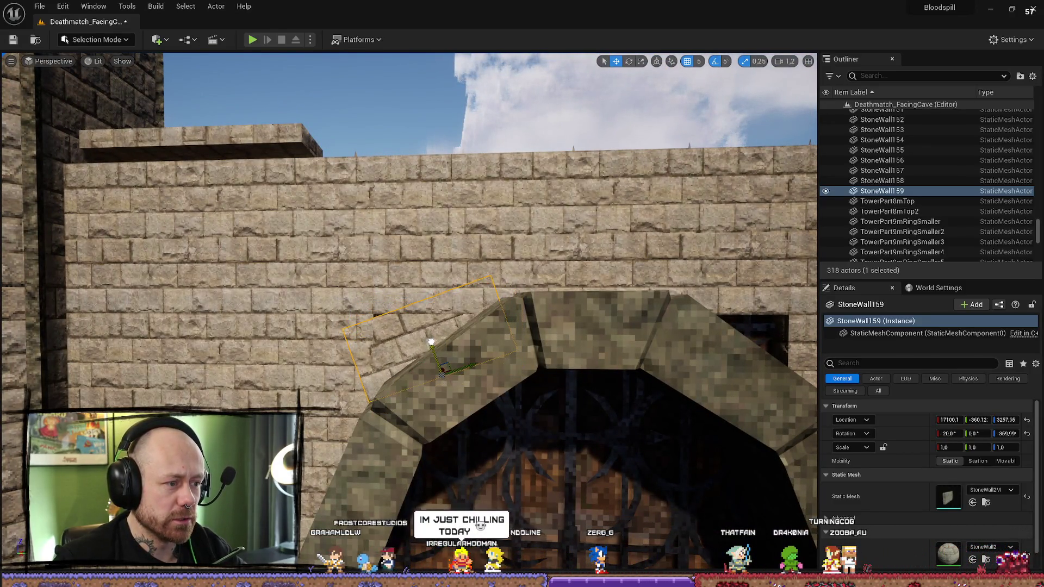
pyautogui.scroll(-3, 429, 338)
# Step: With grid snap off, nudge StoneWall159 slightly along X, then focus on RuinPart_32
pyautogui.click(490, 348)
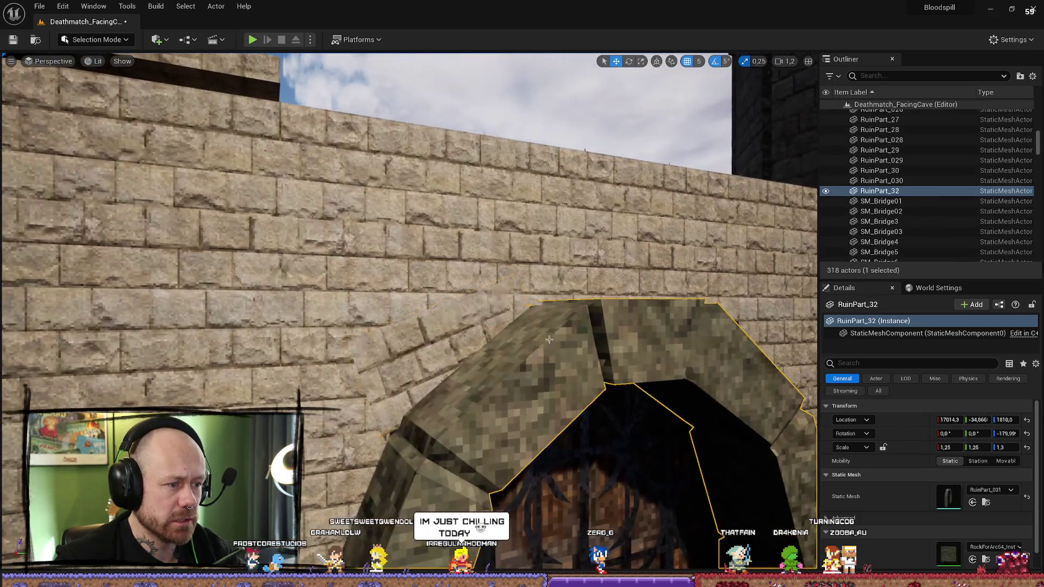
pyautogui.scroll(5, 544, 343)
pyautogui.scroll(-4, 561, 341)
pyautogui.click(566, 329)
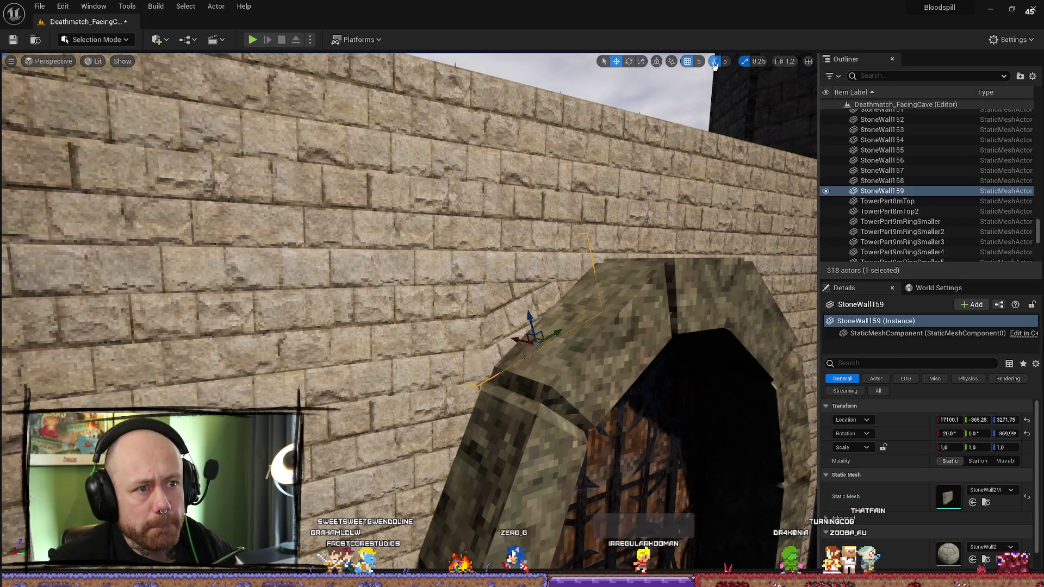
pyautogui.click(688, 61)
pyautogui.moveTo(514, 341); pyautogui.dragTo(513, 343)
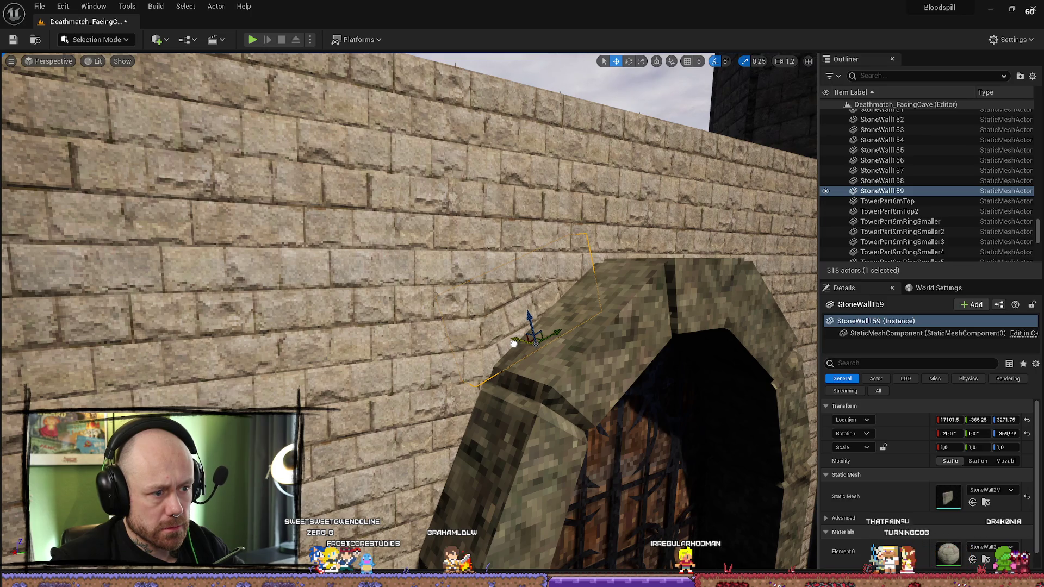
pyautogui.click(514, 343)
pyautogui.press('f')
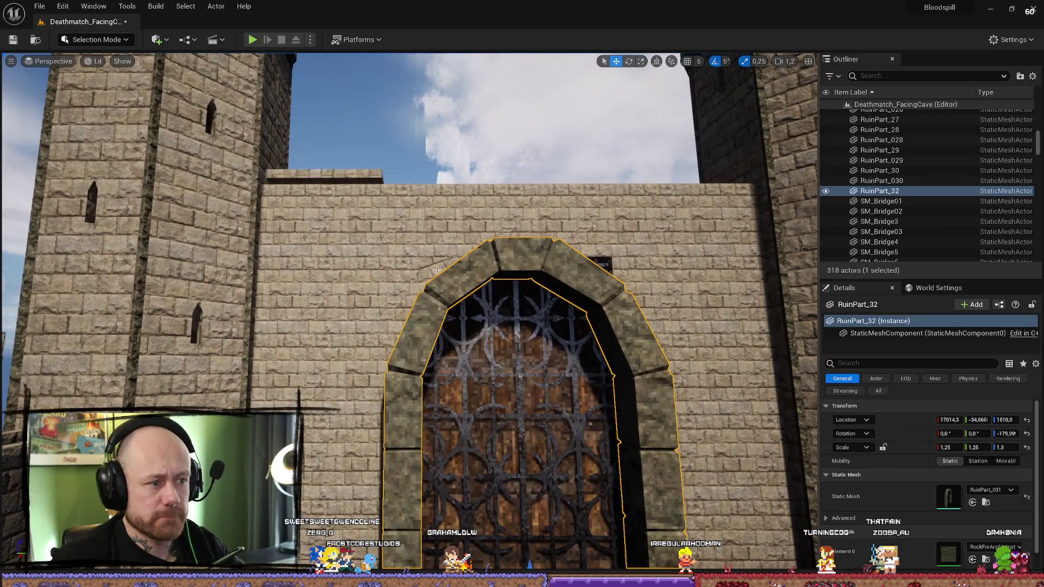
# Step: Drag DoorRound along X from about 17185 to 17206, deeper into the arch
pyautogui.click(444, 266)
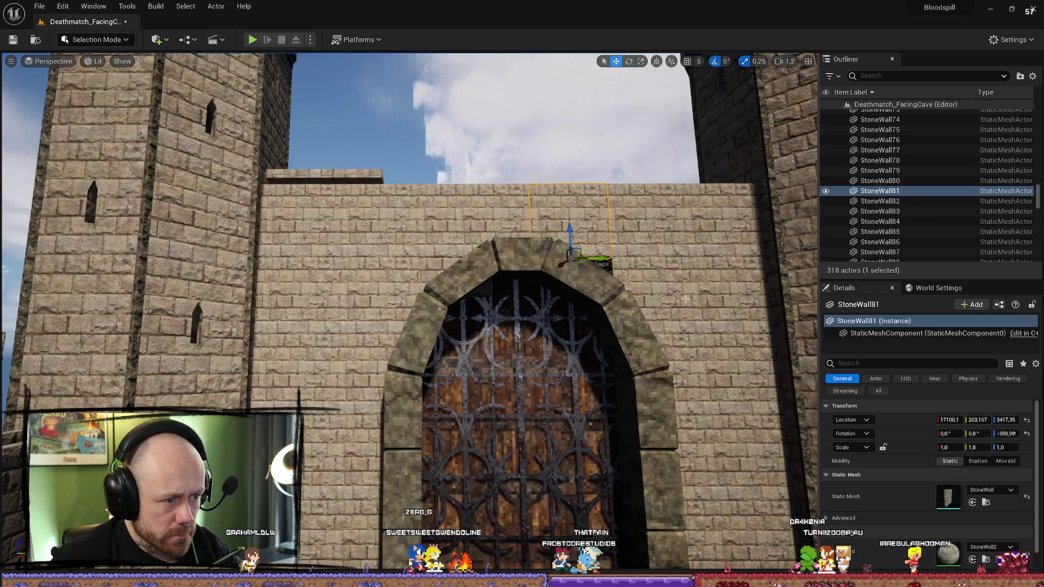
pyautogui.click(487, 270)
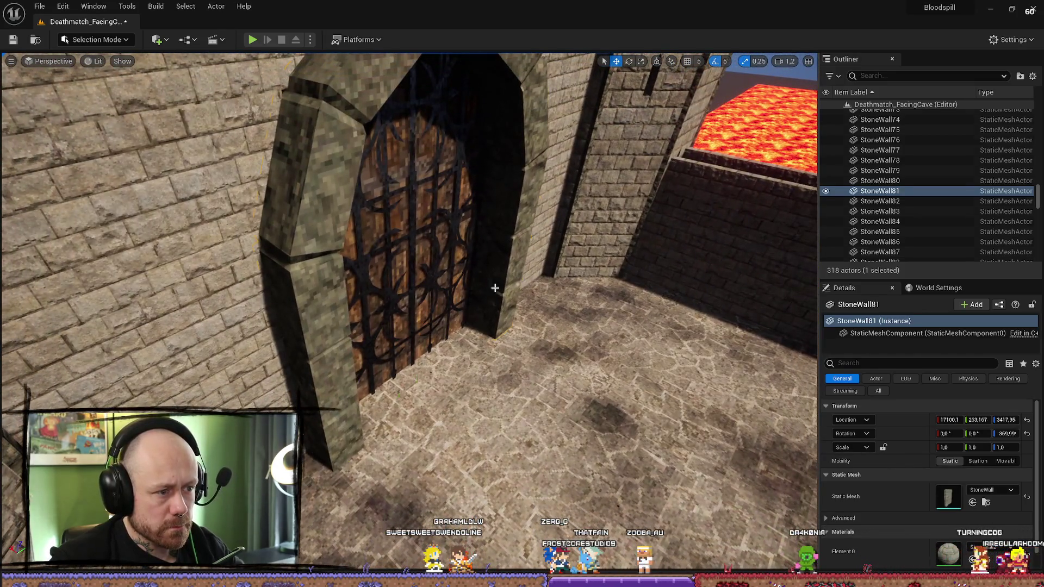
pyautogui.click(495, 287)
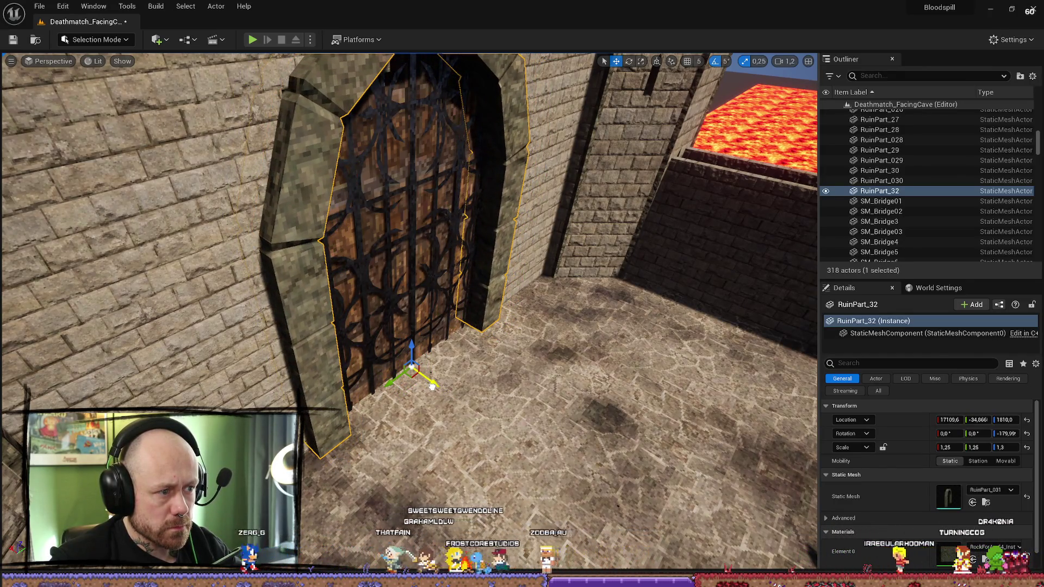
pyautogui.click(381, 334)
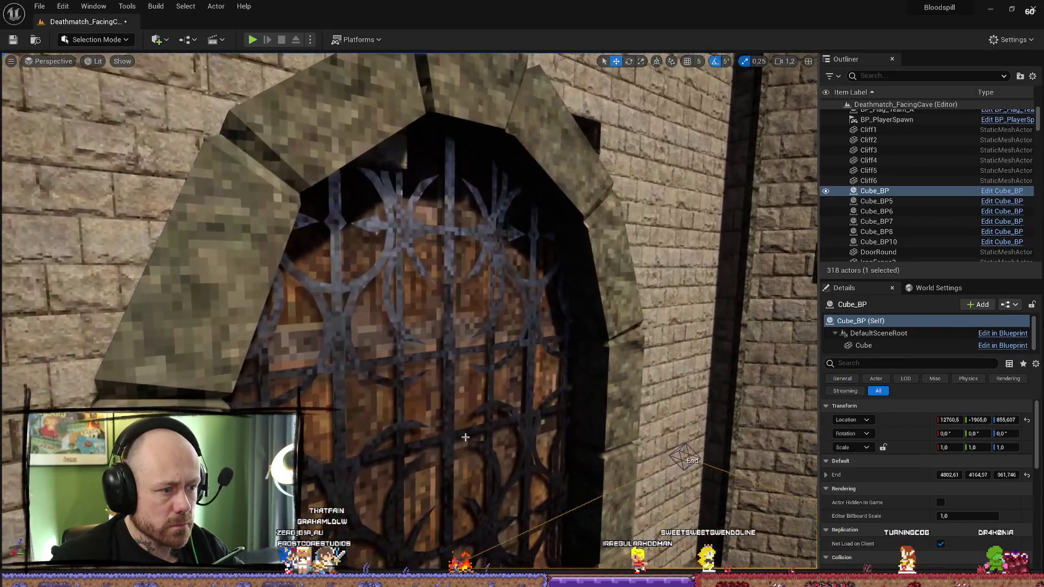
pyautogui.click(473, 435)
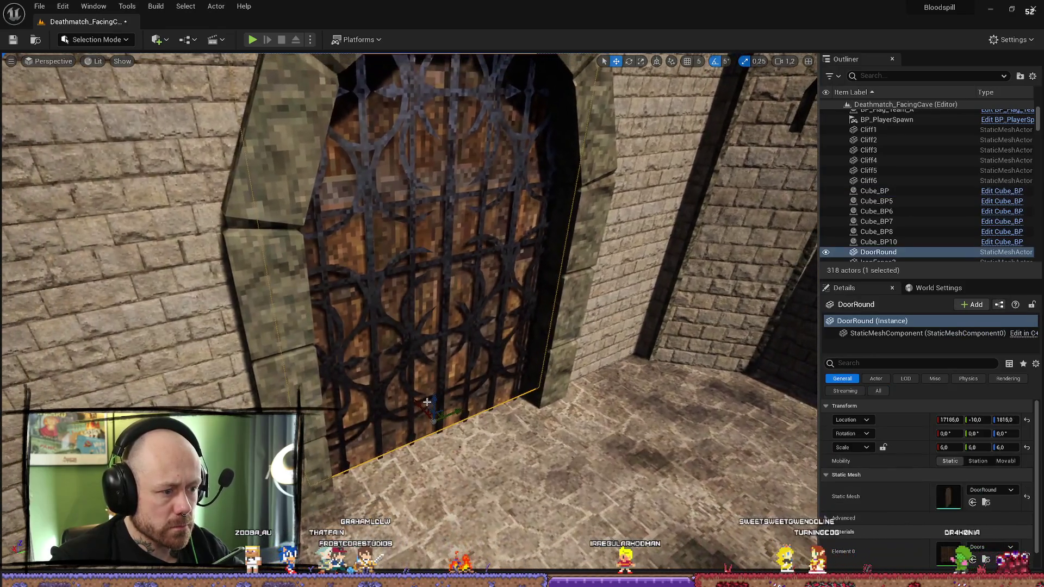
pyautogui.moveTo(403, 405); pyautogui.dragTo(415, 401)
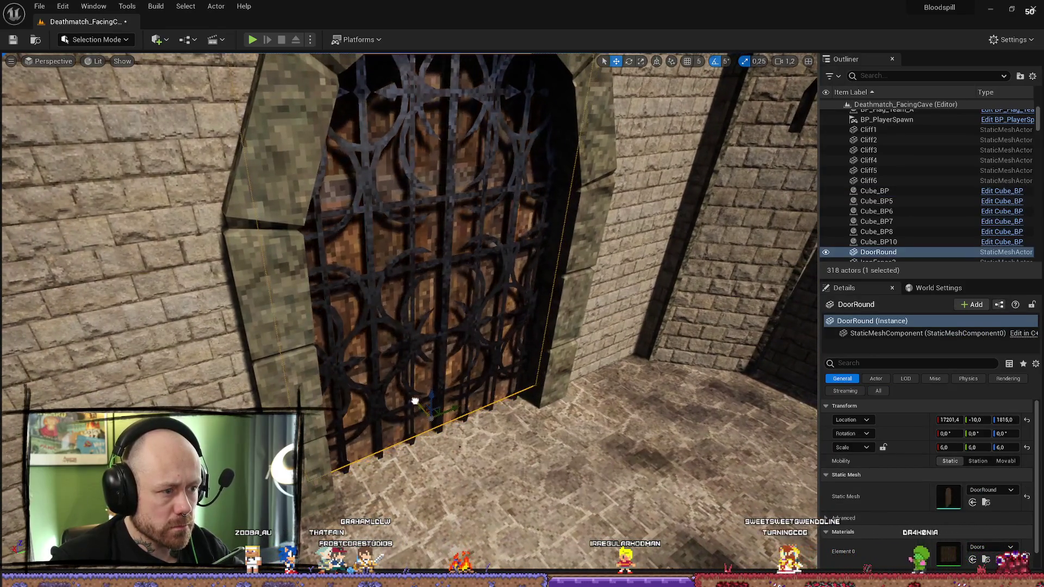
pyautogui.doubleClick(874, 190)
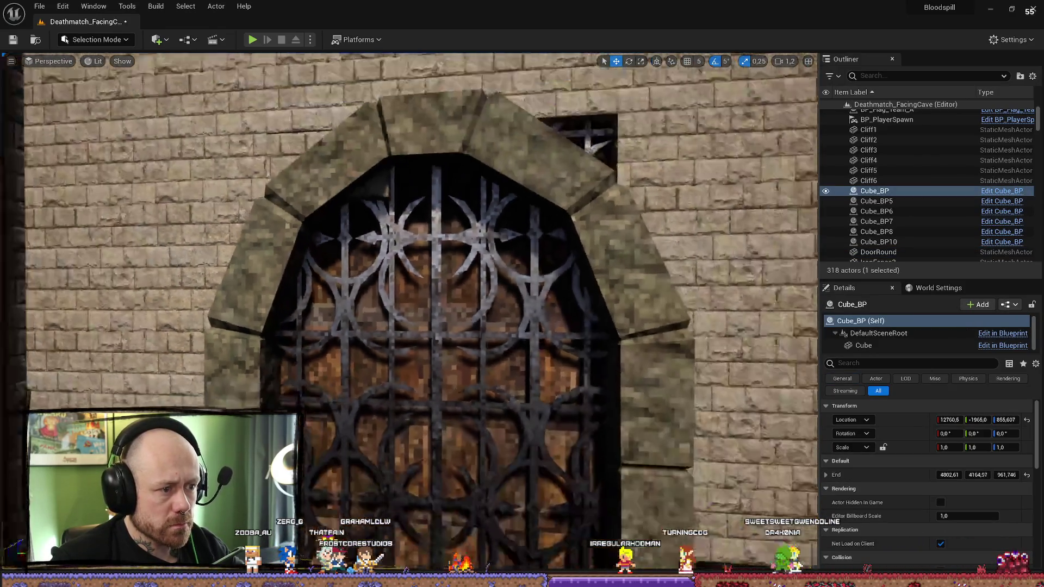
pyautogui.scroll(-2, 625, 460)
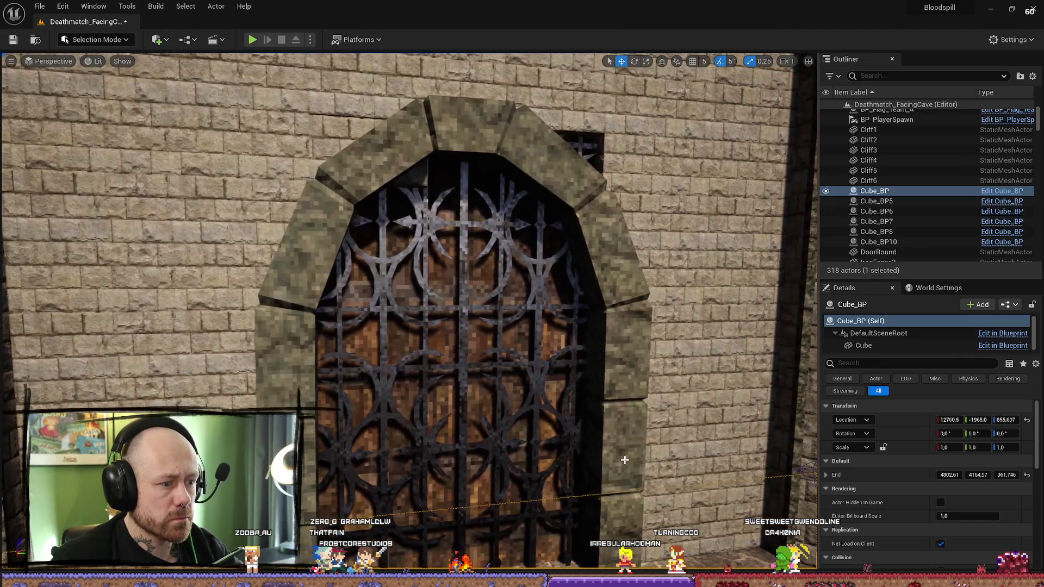
pyautogui.click(651, 446)
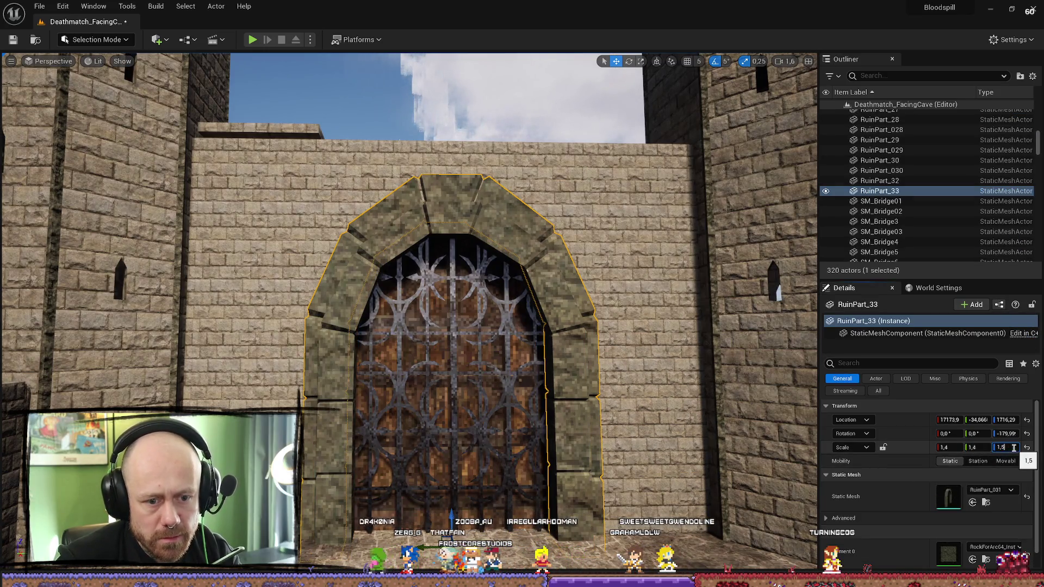
# Step: Set the outer arch RuinPart_33's Z scale to 1.4, then to 1.5
pyautogui.press('BackSpace')
pyautogui.write('4')
pyautogui.press('Return')
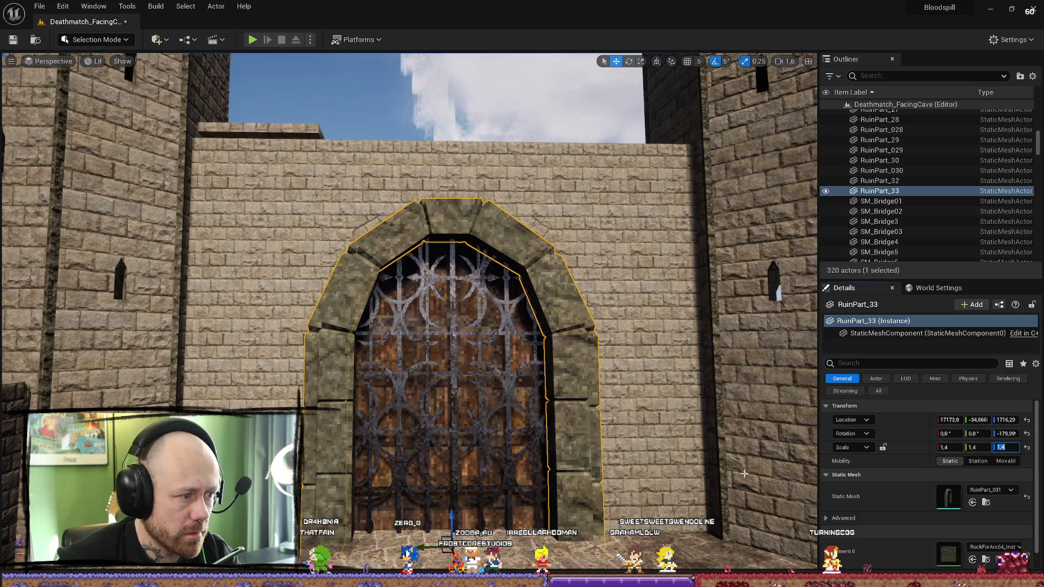
pyautogui.click(514, 244)
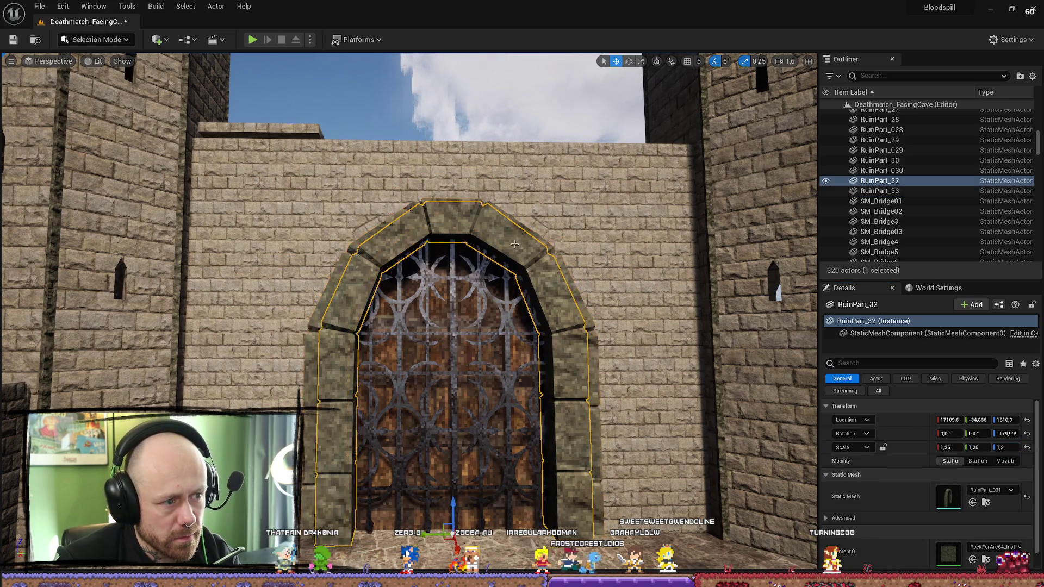
pyautogui.click(431, 203)
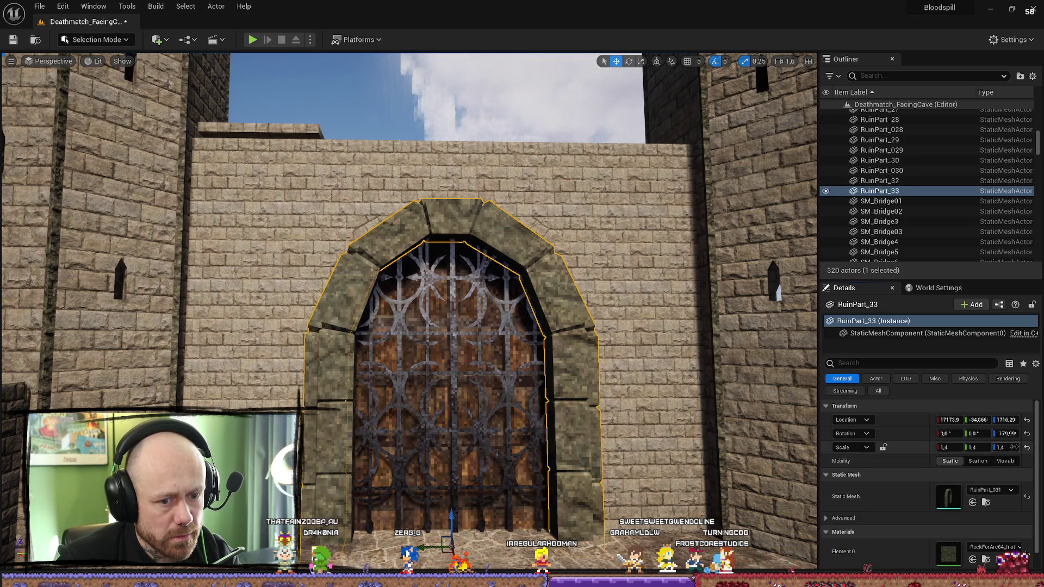
pyautogui.write('1,5')
pyautogui.press('Return')
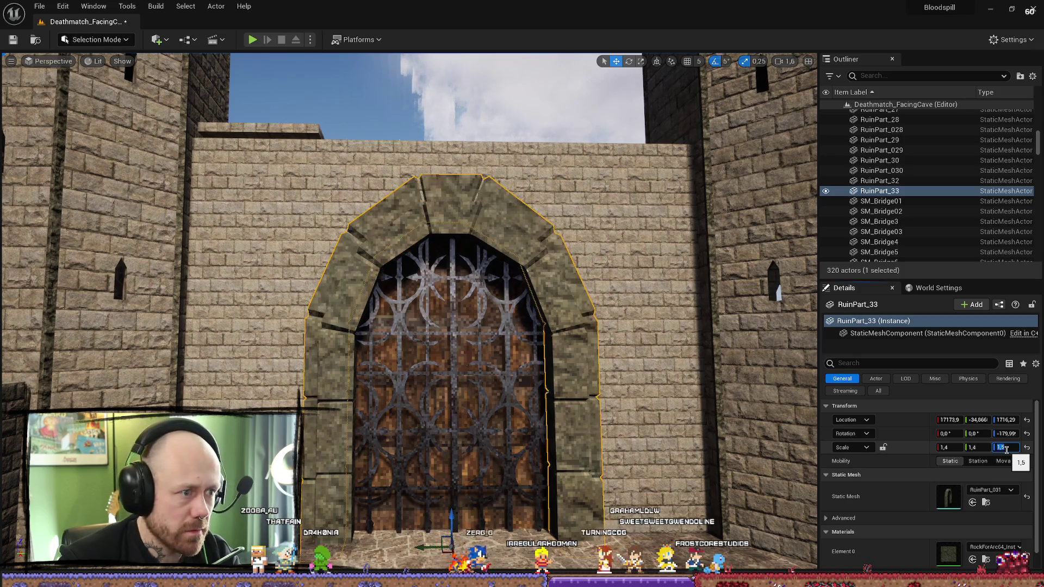
# Step: Fly around the gate to view the archway head-on
pyautogui.moveTo(649, 462); pyautogui.dragTo(650, 461)
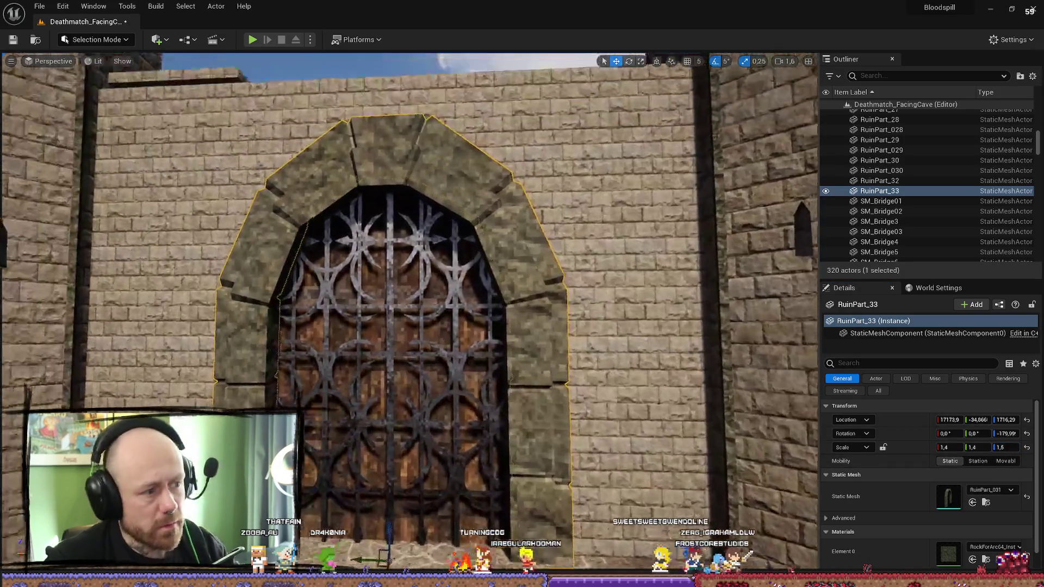
pyautogui.moveTo(452, 185); pyautogui.dragTo(452, 185)
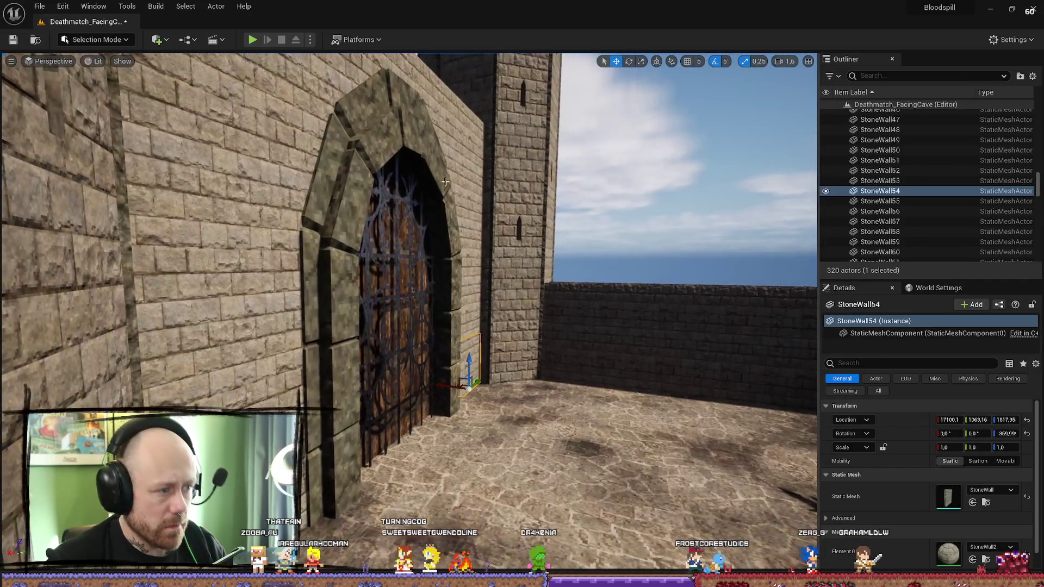
pyautogui.click(393, 409)
pyautogui.moveTo(393, 409); pyautogui.dragTo(395, 410)
pyautogui.click(536, 293)
pyautogui.moveTo(535, 292); pyautogui.dragTo(536, 292)
pyautogui.press('a')
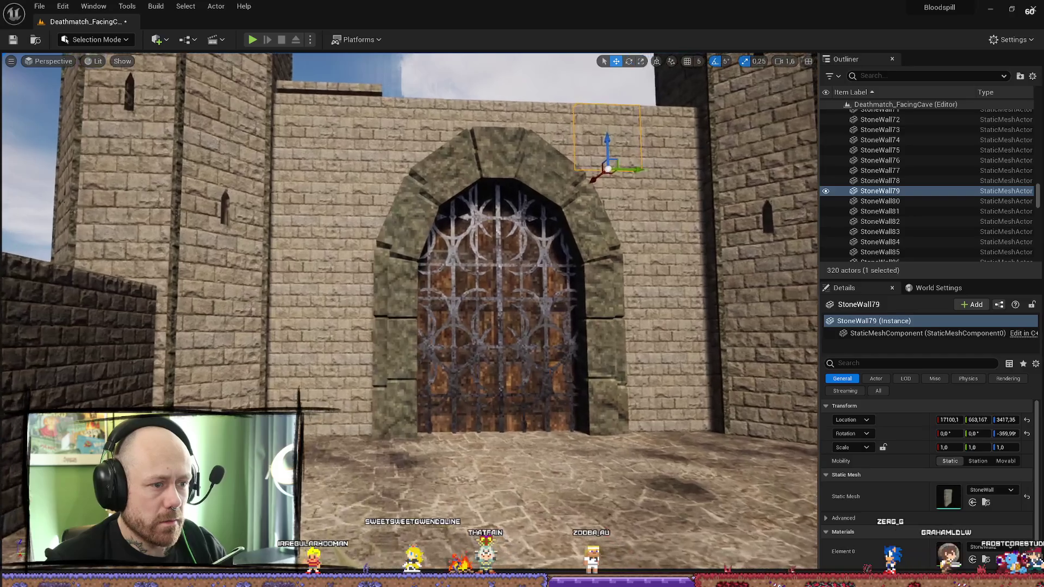
pyautogui.press('d')
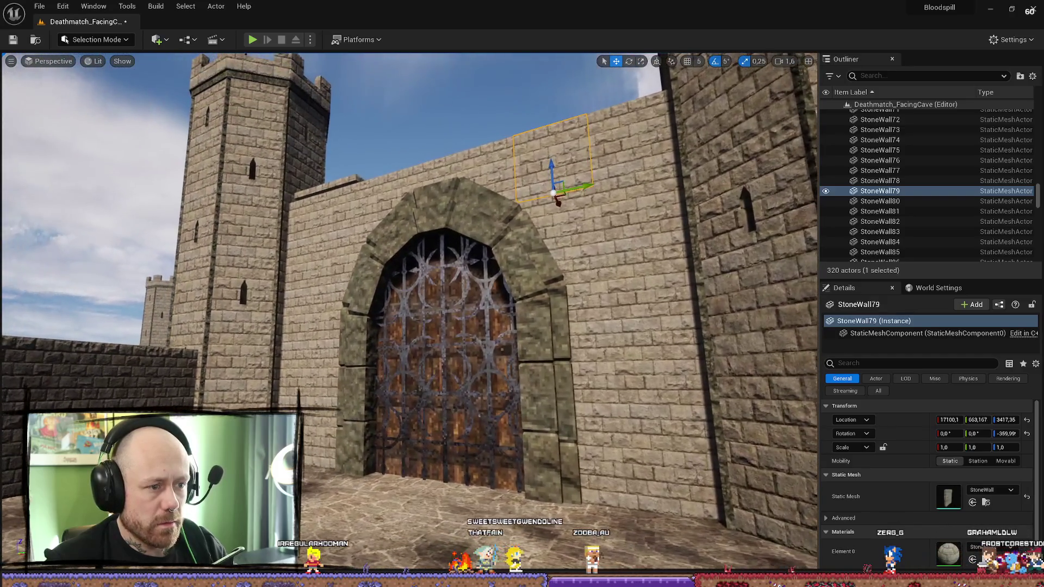
pyautogui.press('s')
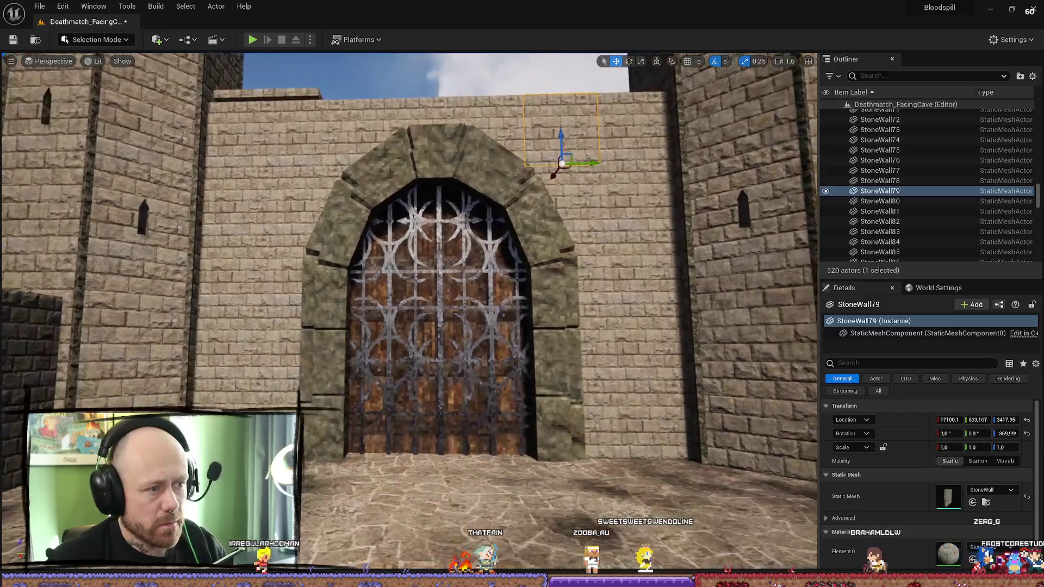
pyautogui.press('w')
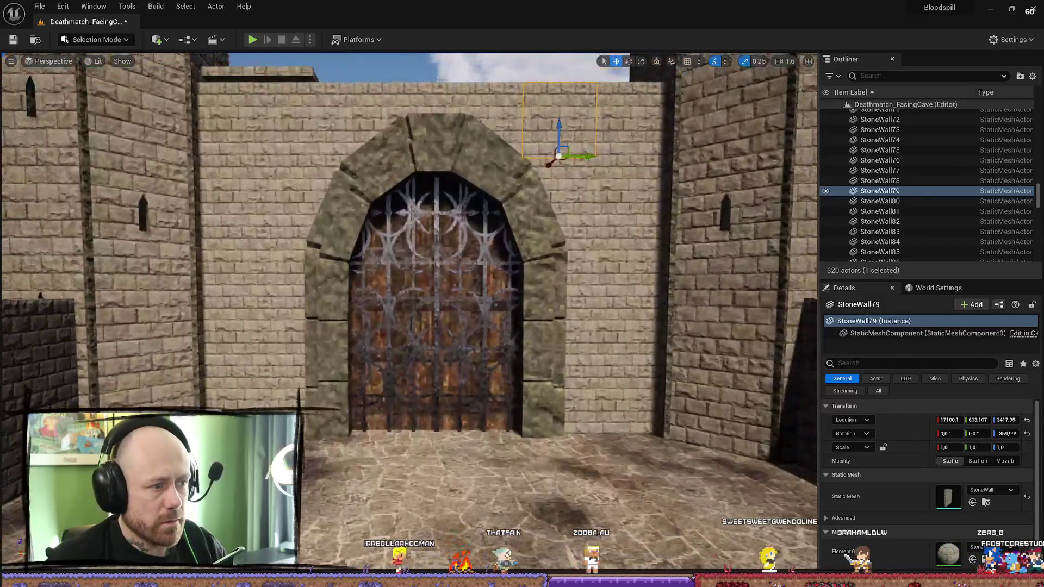
# Step: Reset RuinPart_33's Z rotation to 0 and shift it slightly along Y
pyautogui.click(439, 143)
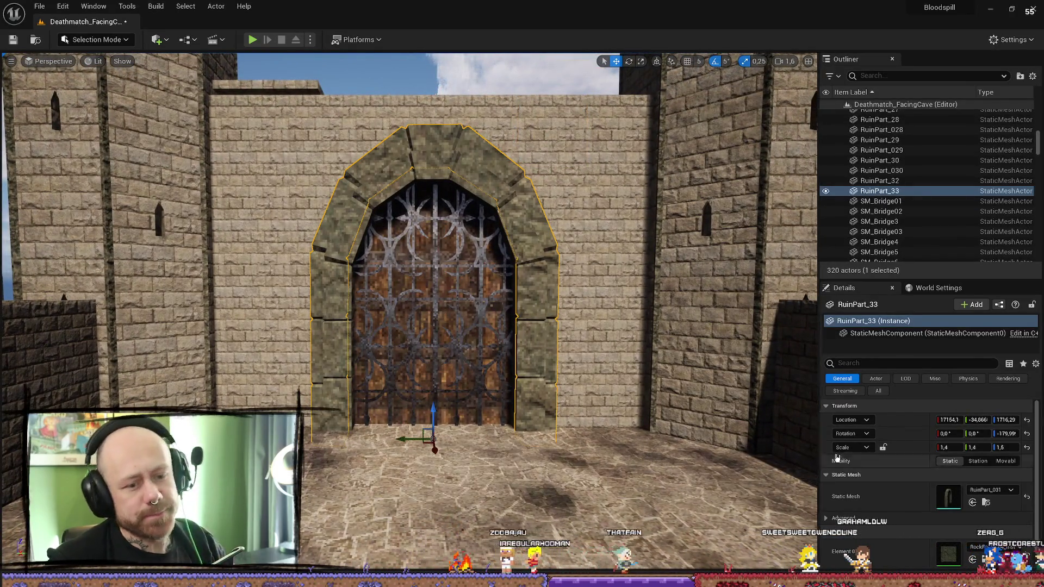
pyautogui.click(1006, 433)
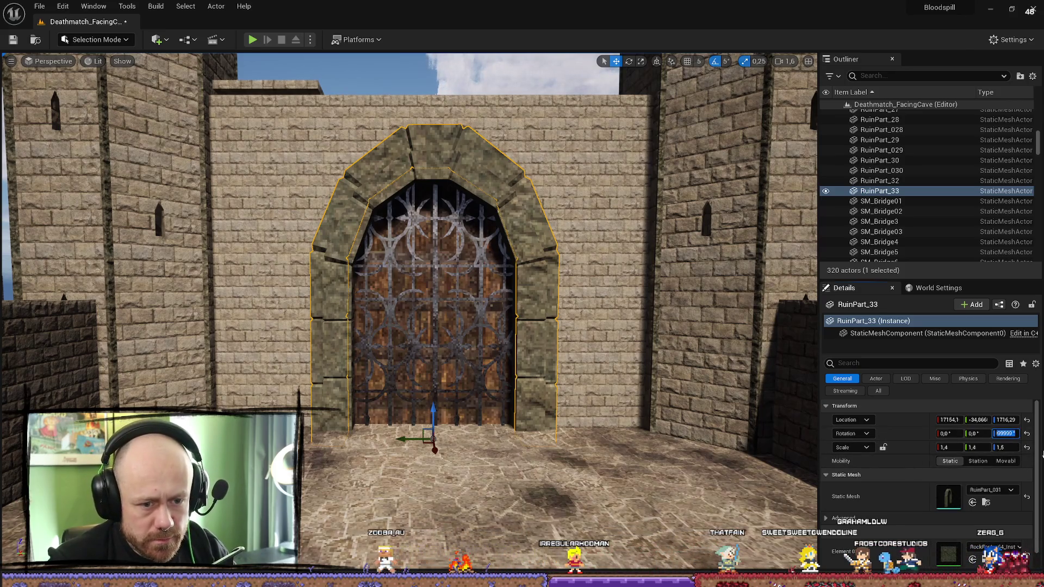
pyautogui.write('0')
pyautogui.press('Return')
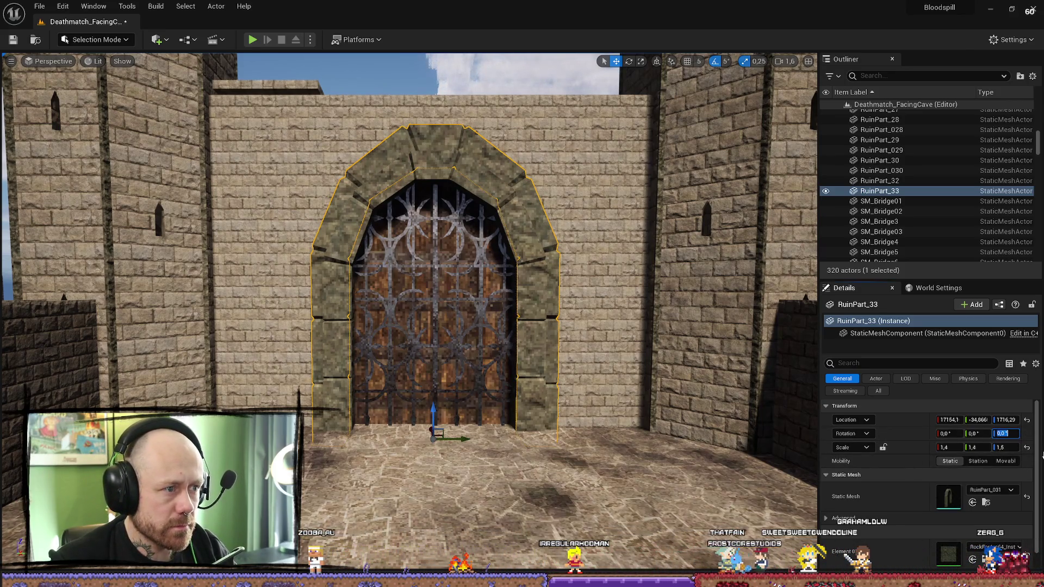
pyautogui.moveTo(465, 437); pyautogui.dragTo(467, 438)
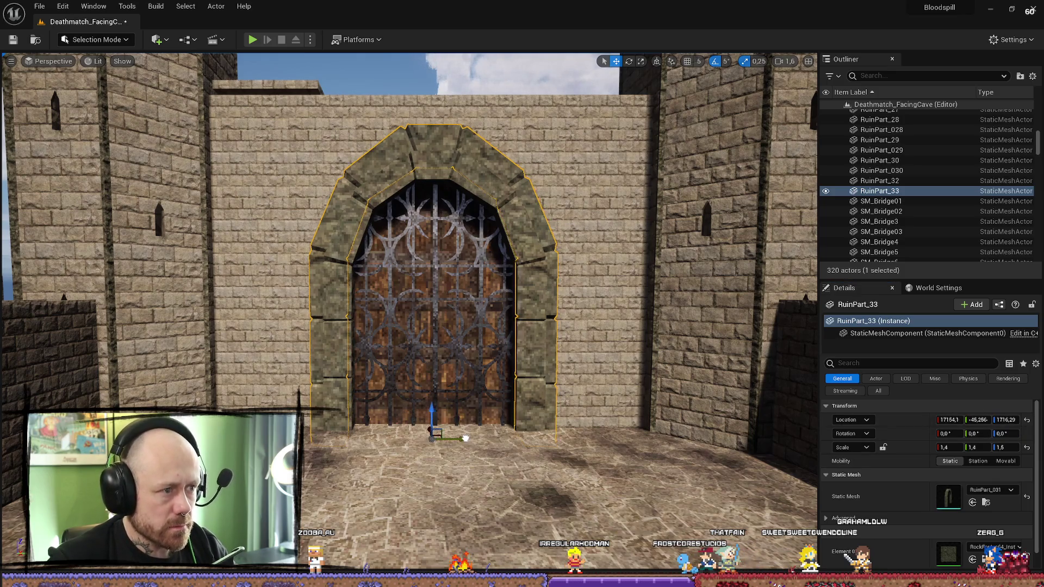
# Step: Fly closer to inspect gaps around the gate, selecting Cube_BP and RuinPart_32
pyautogui.click(482, 448)
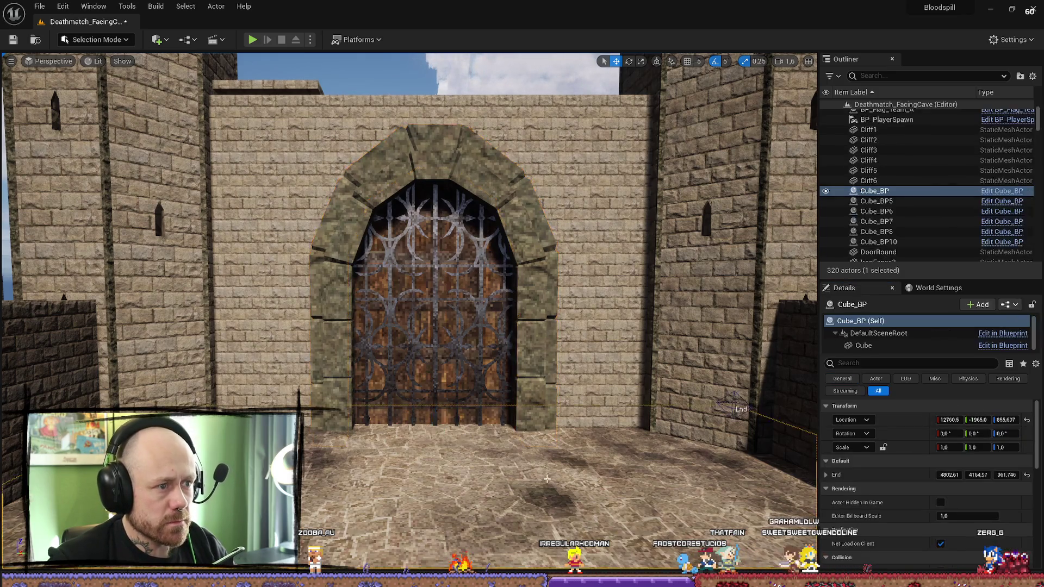
pyautogui.scroll(-5, 482, 448)
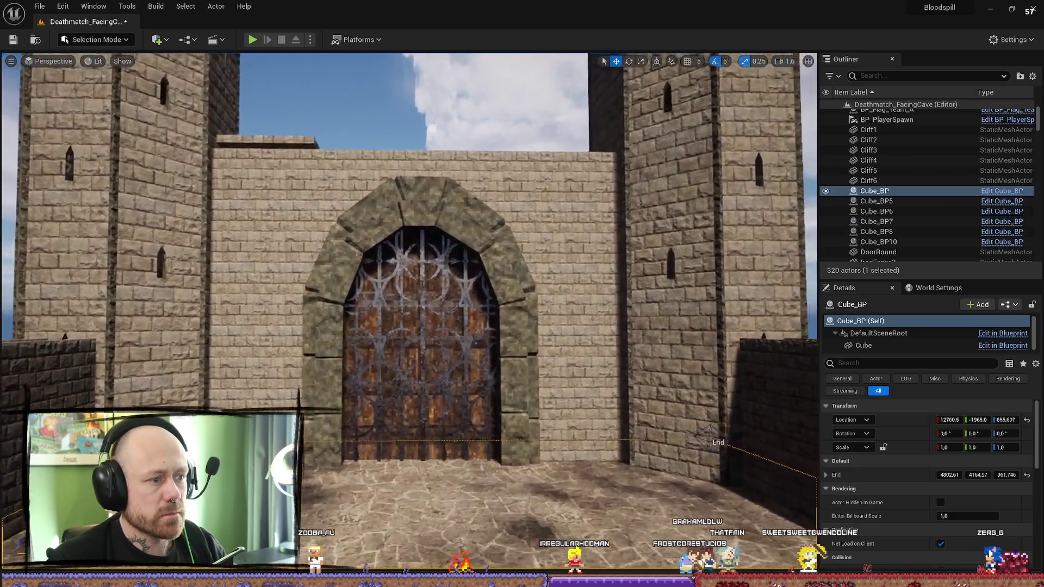
pyautogui.moveTo(463, 246); pyautogui.dragTo(463, 246)
pyautogui.click(463, 246)
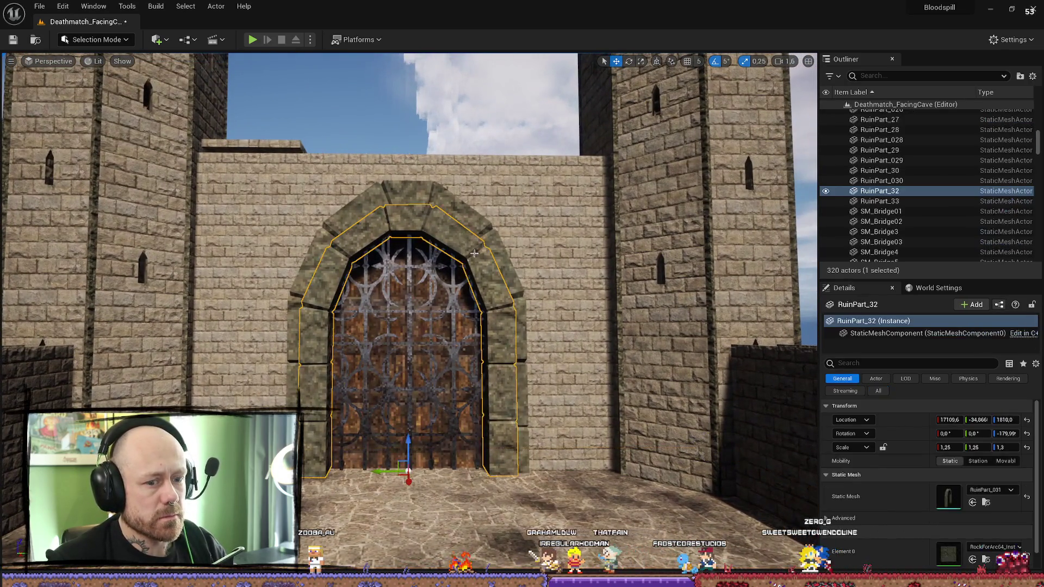
# Step: Copy the inner arch's location and paste it onto the outer arch RuinPart_33
pyautogui.rightClick(916, 420)
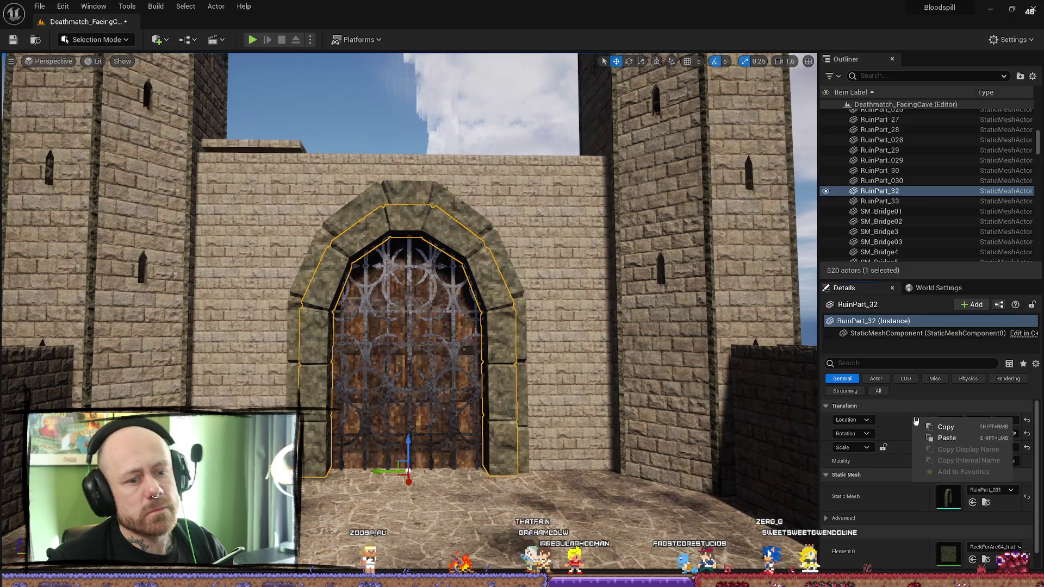
pyautogui.click(946, 427)
pyautogui.click(417, 196)
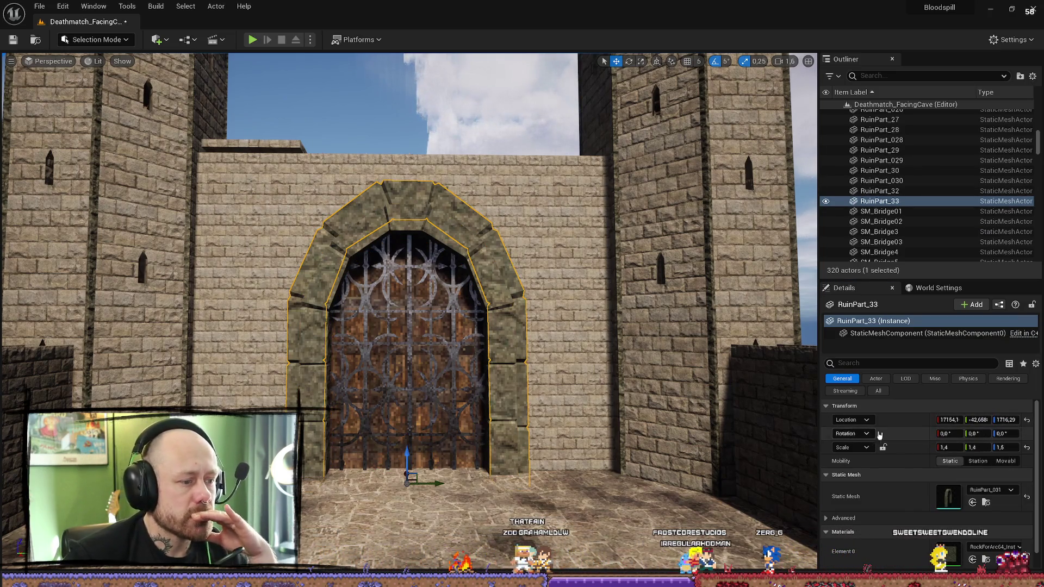
pyautogui.rightClick(906, 422)
pyautogui.click(935, 438)
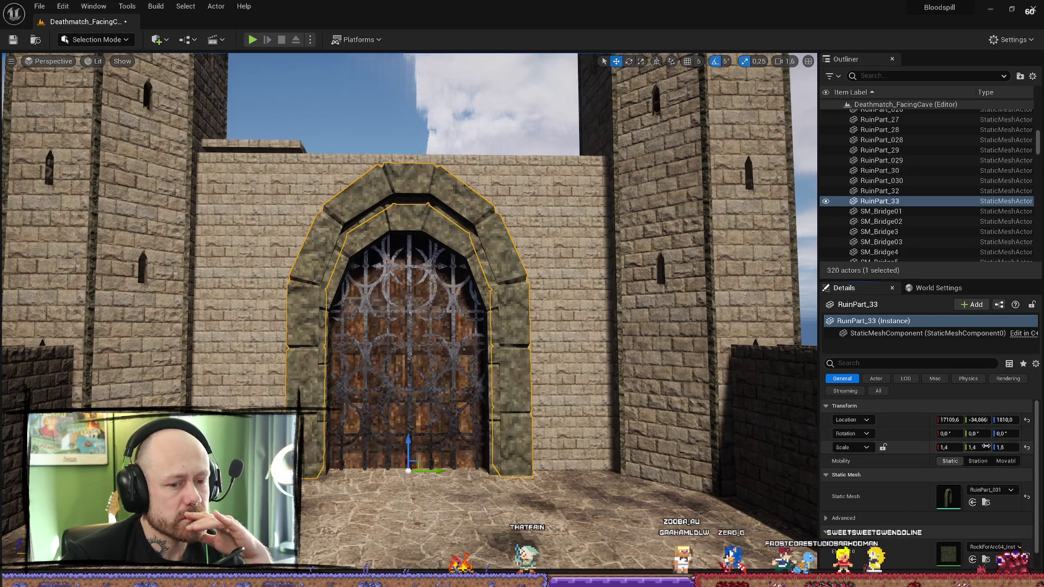
# Step: Set the outer arch's Z scale to 1,4 and shift it slightly forward along X
pyautogui.click(1013, 448)
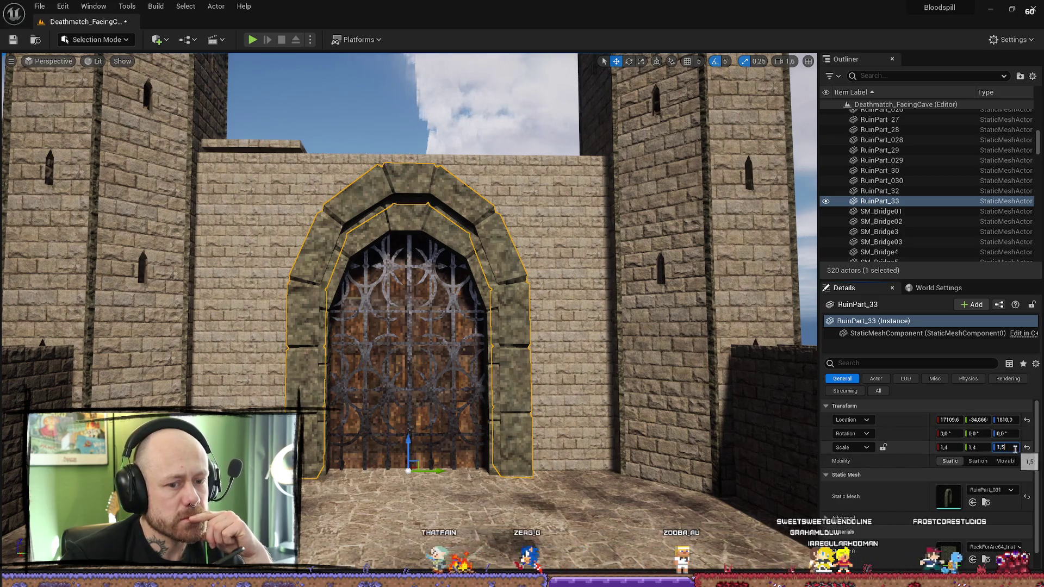
pyautogui.write('1,4')
pyautogui.press('Return')
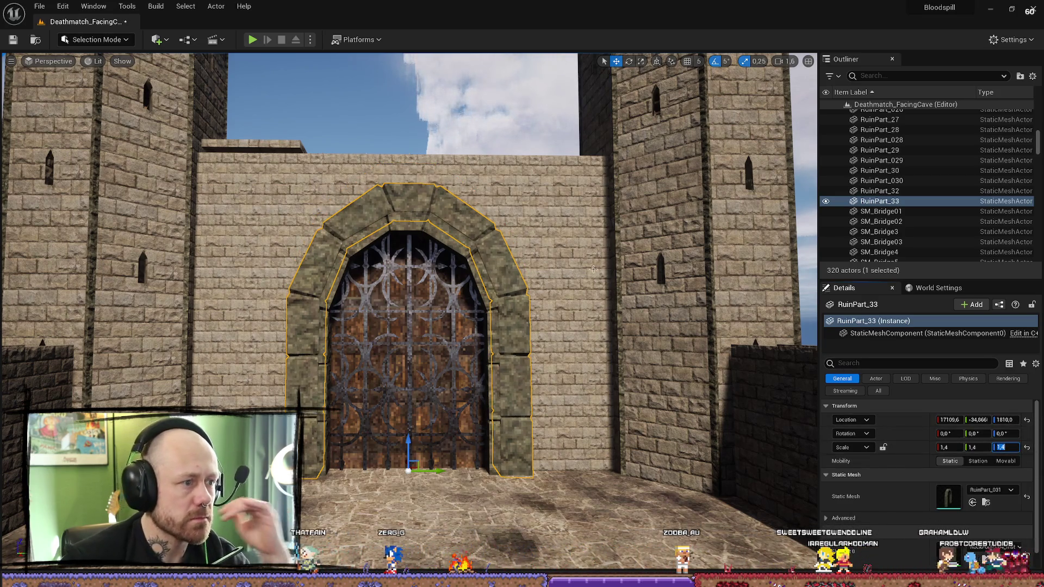
pyautogui.moveTo(416, 478); pyautogui.dragTo(411, 471)
pyautogui.moveTo(430, 437); pyautogui.dragTo(422, 440)
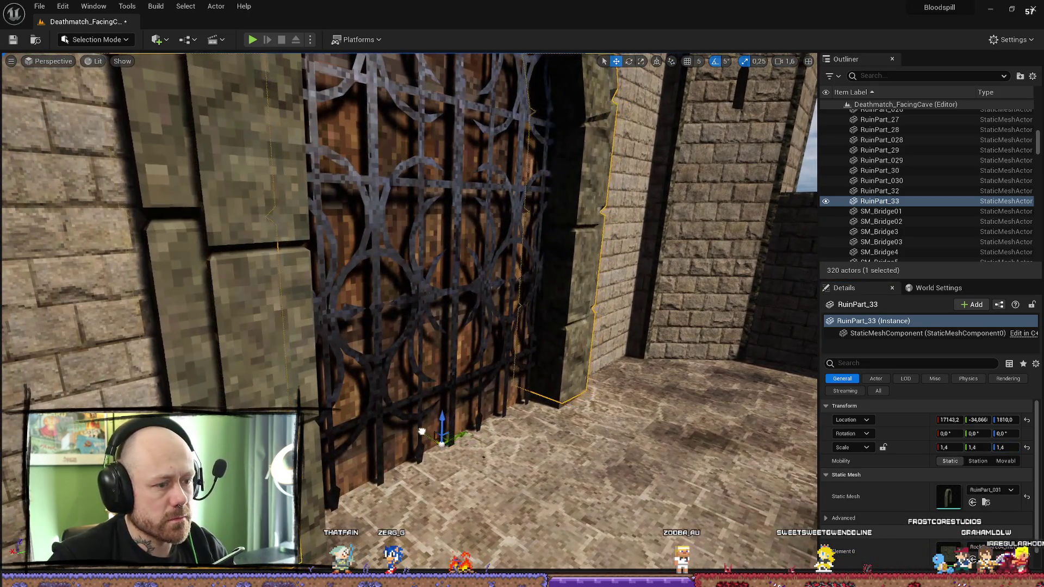
pyautogui.press('f')
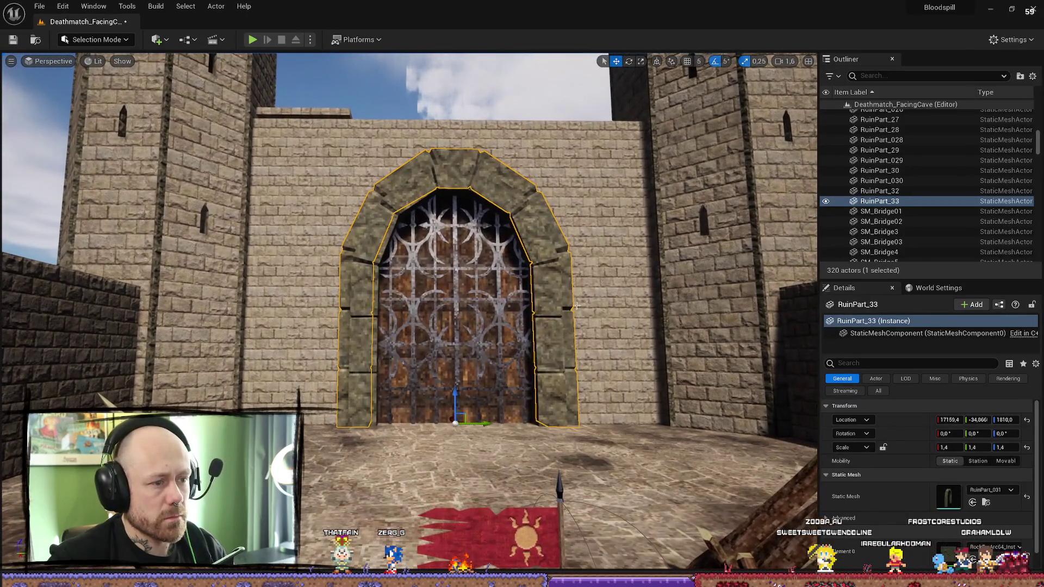
pyautogui.moveTo(576, 305); pyautogui.dragTo(423, 205)
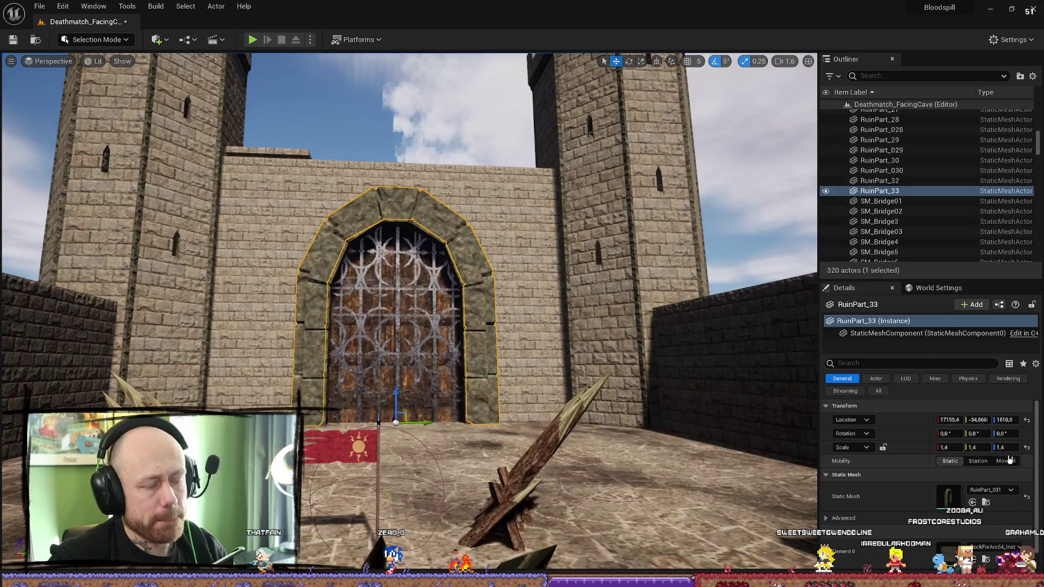
# Step: Try the RockForArc128_Inst material on the arch's Element 0 slot
pyautogui.click(1001, 548)
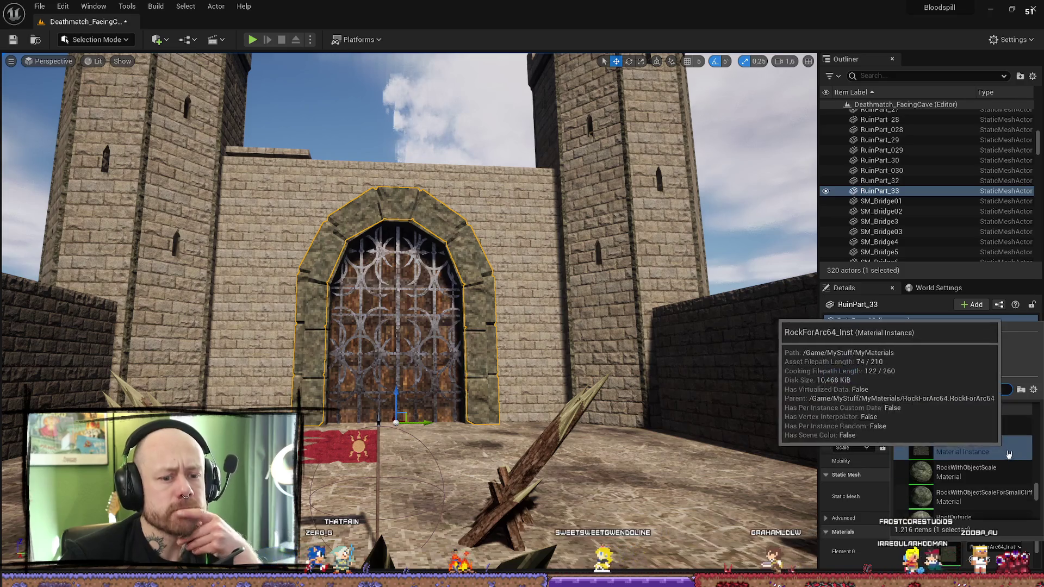
pyautogui.click(983, 428)
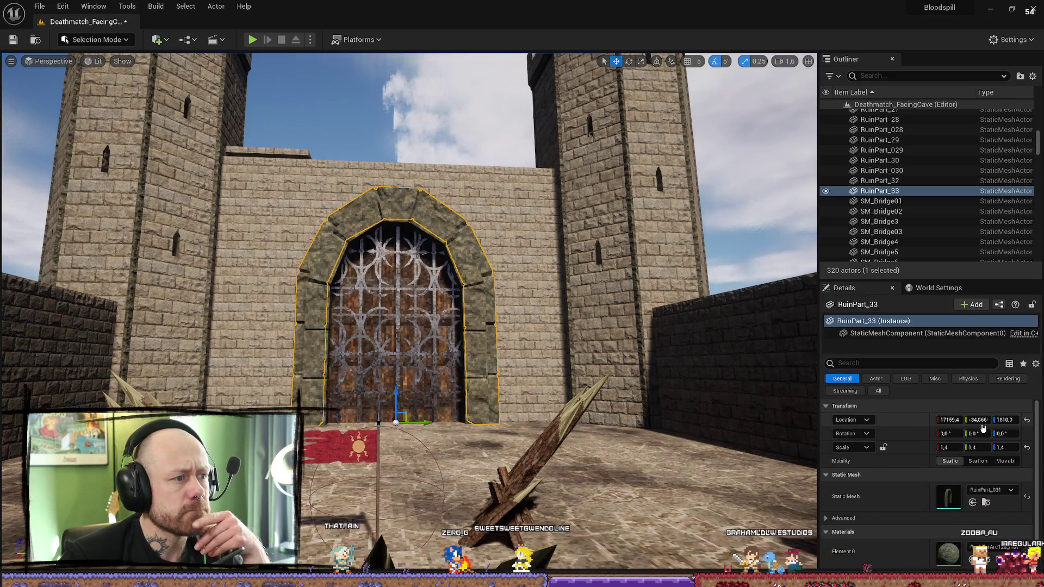
pyautogui.click(993, 490)
pyautogui.click(996, 548)
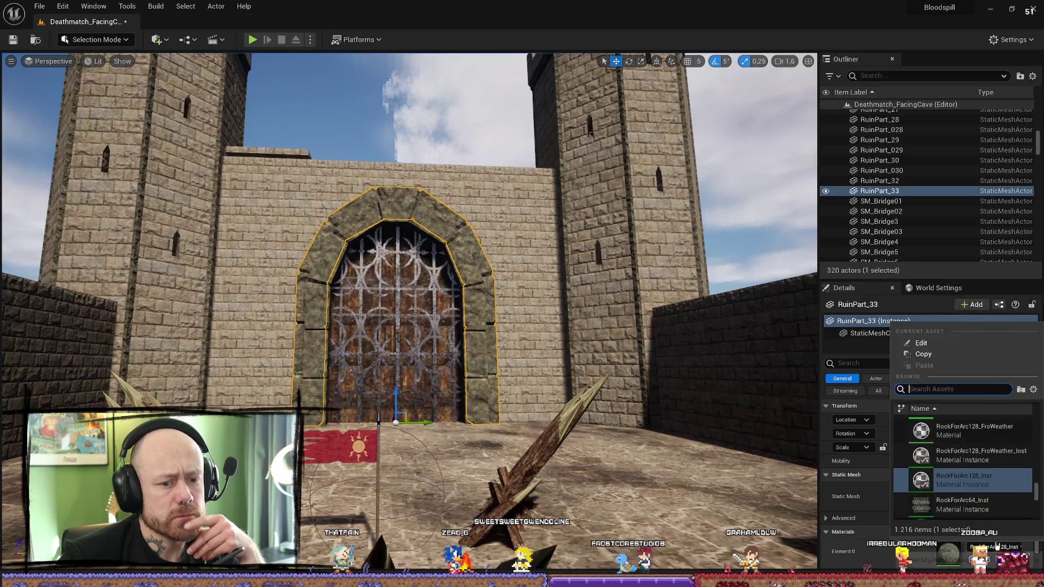
# Step: Search the material list for 'arc' and assign StoneWallArc to the arch
pyautogui.scroll(-3, 975, 471)
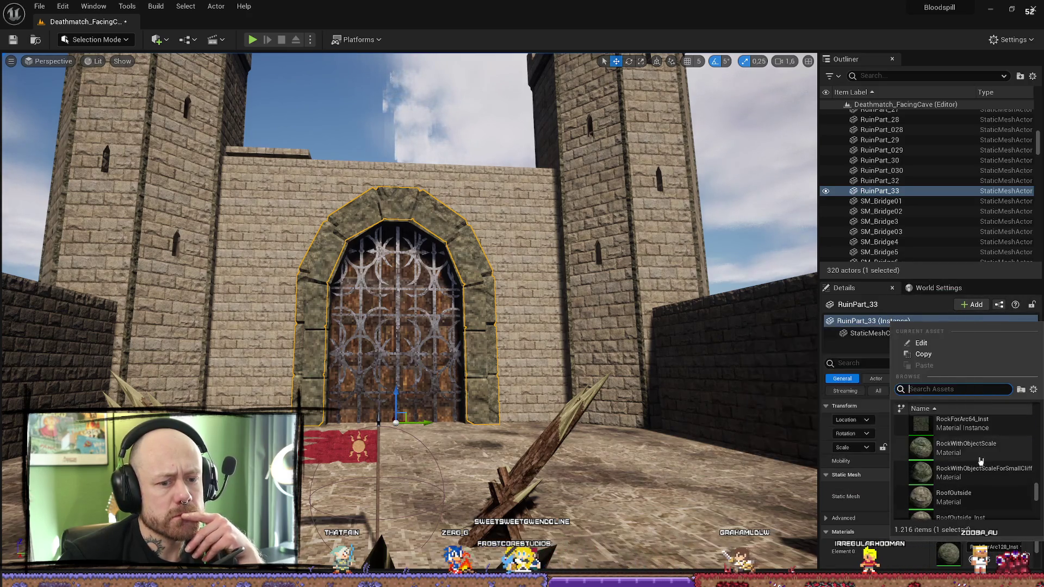
pyautogui.scroll(2, 973, 449)
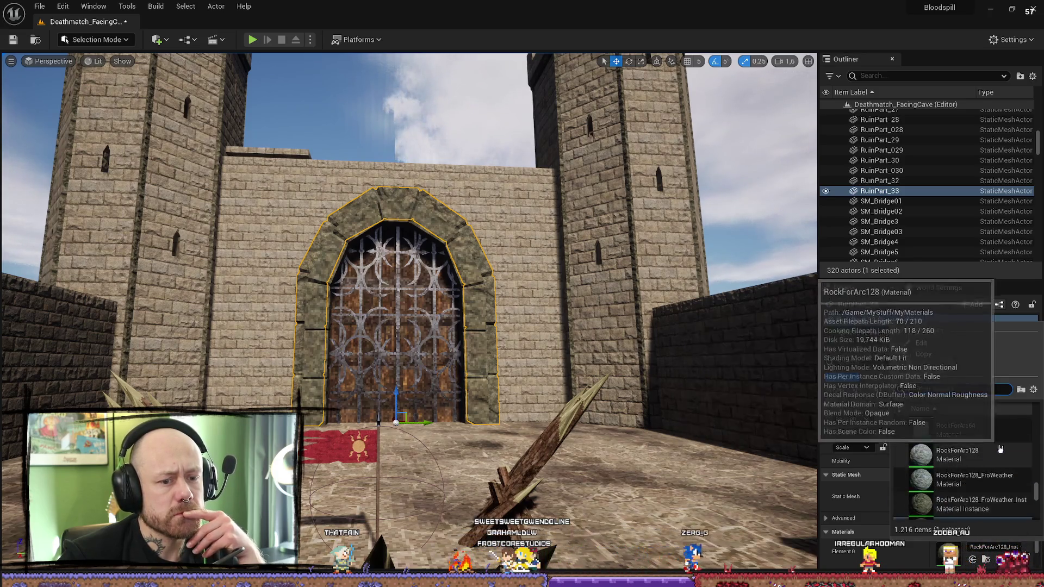
pyautogui.scroll(2, 990, 462)
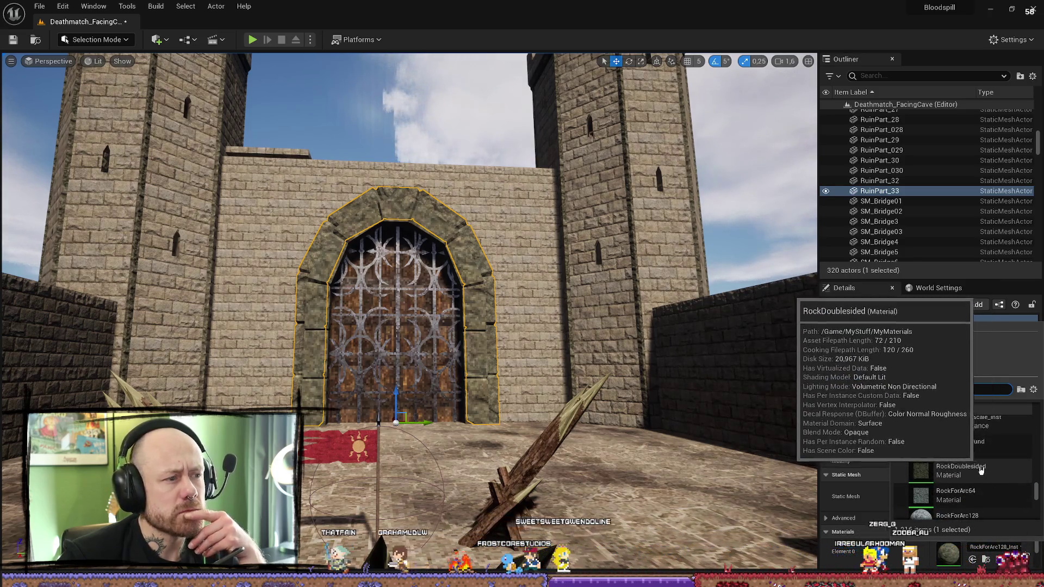
pyautogui.scroll(2, 987, 475)
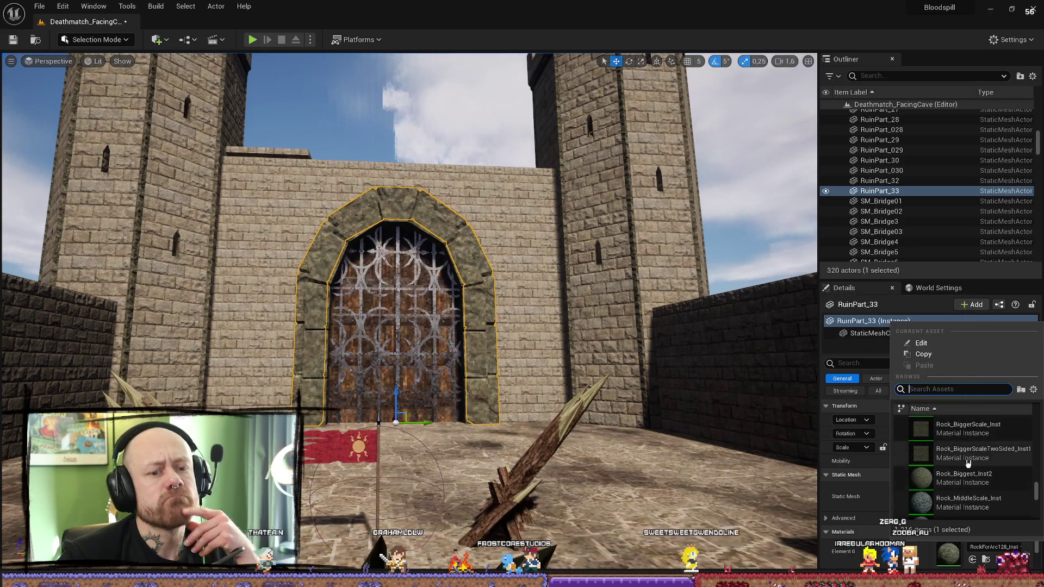
pyautogui.scroll(1, 966, 463)
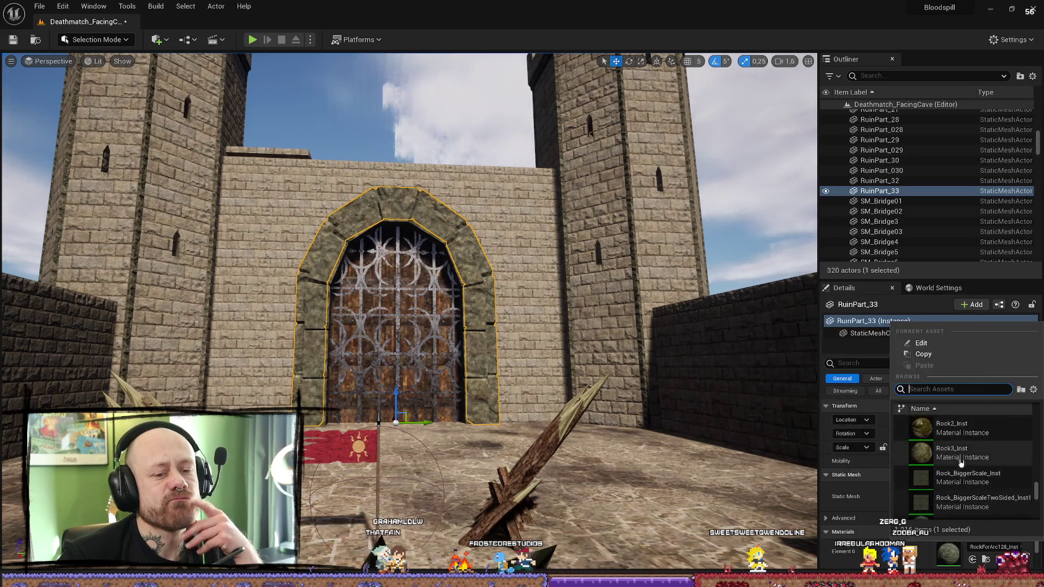
pyautogui.scroll(2, 962, 460)
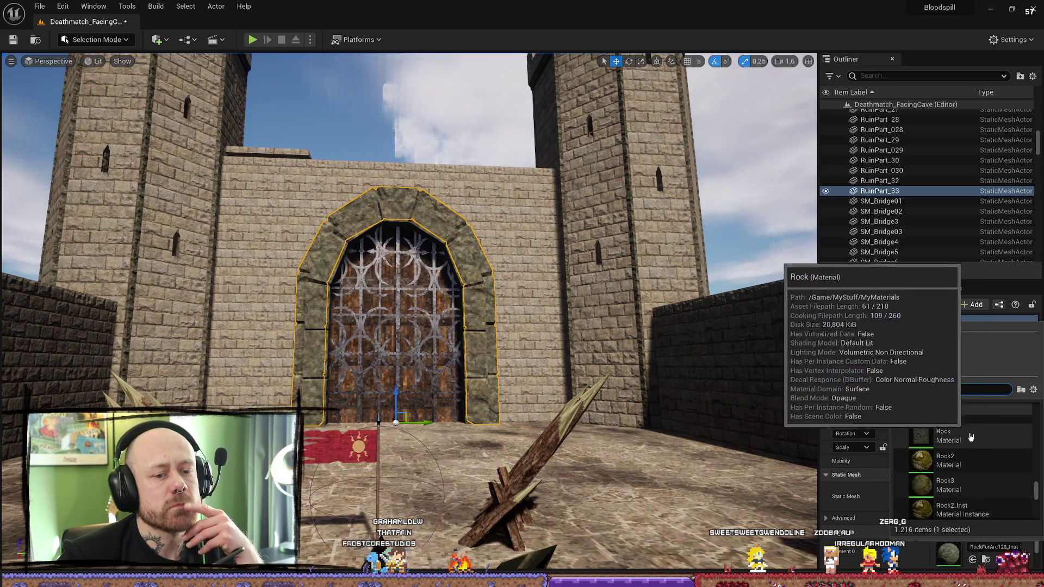
pyautogui.scroll(3, 976, 467)
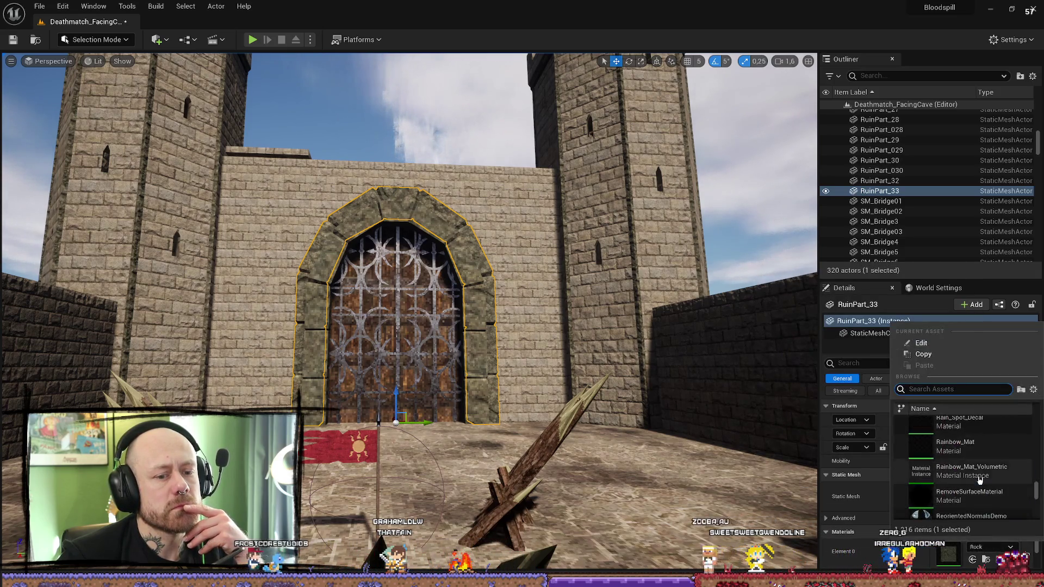
pyautogui.scroll(-3, 976, 473)
pyautogui.write('rock')
pyautogui.press('BackSpace')
pyautogui.press('BackSpace')
pyautogui.press('BackSpace')
pyautogui.write('c')
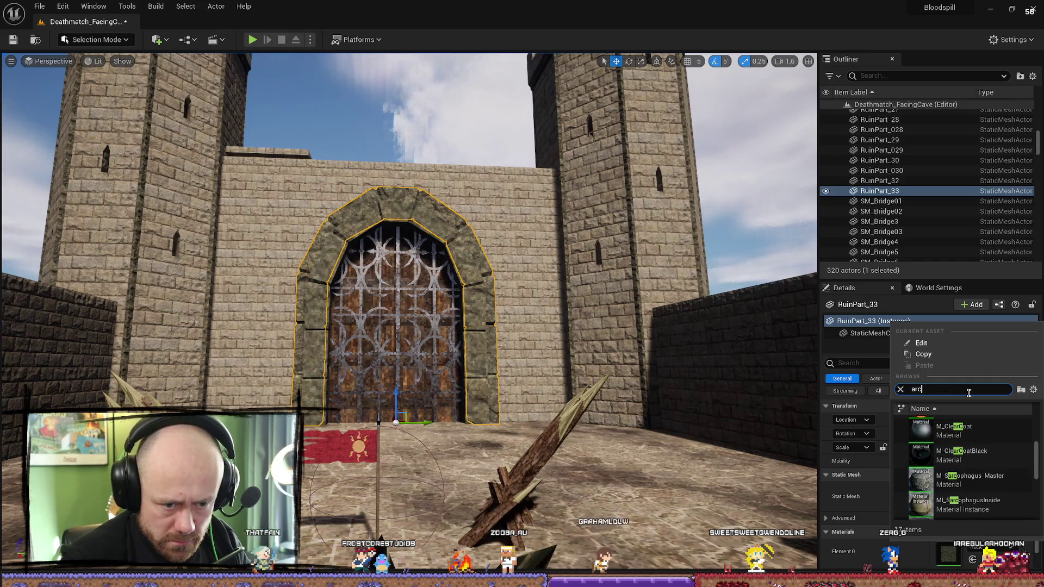
pyautogui.scroll(-5, 930, 446)
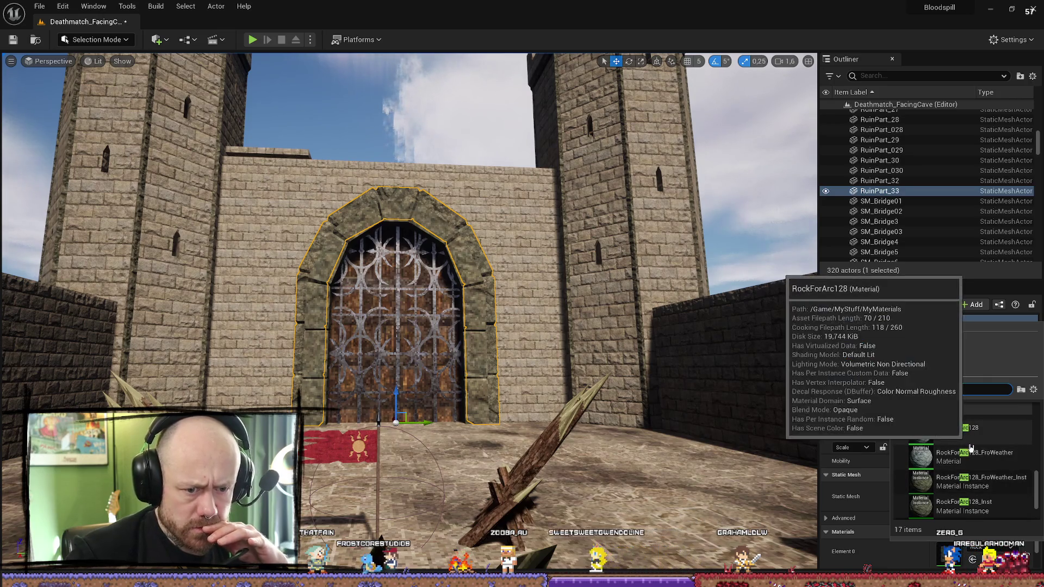
pyautogui.scroll(-1, 977, 458)
pyautogui.scroll(-1, 995, 478)
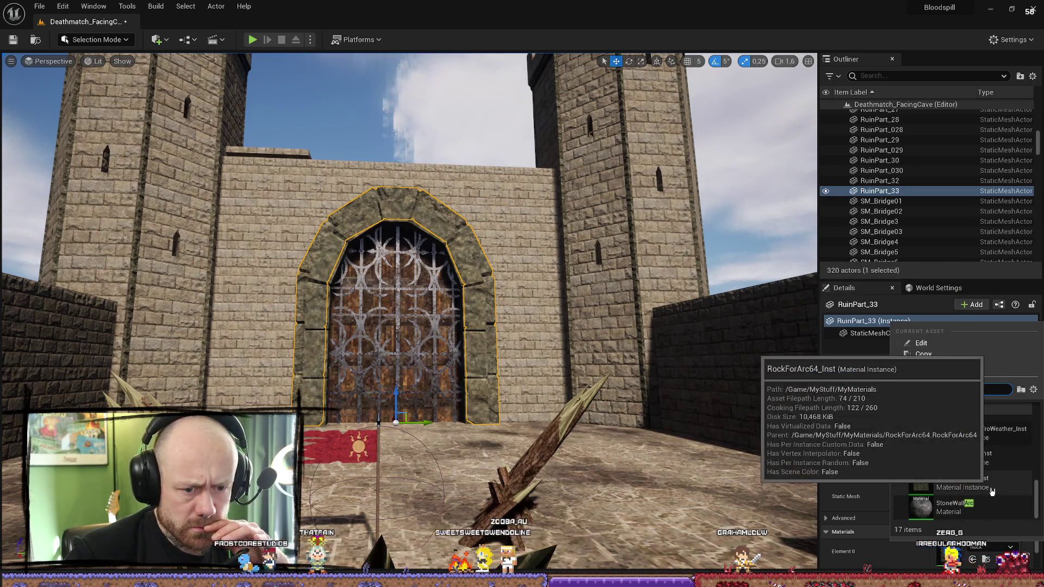
pyautogui.click(966, 511)
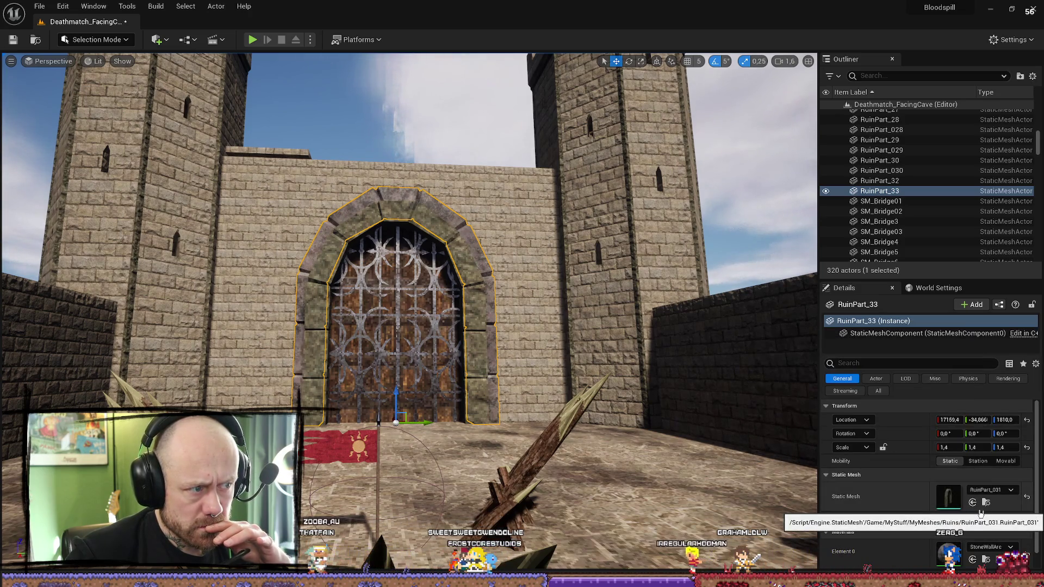
# Step: Assign the TestForRoomThing material to the arch, then reselect the gate arch
pyautogui.click(987, 546)
pyautogui.scroll(-5, 977, 506)
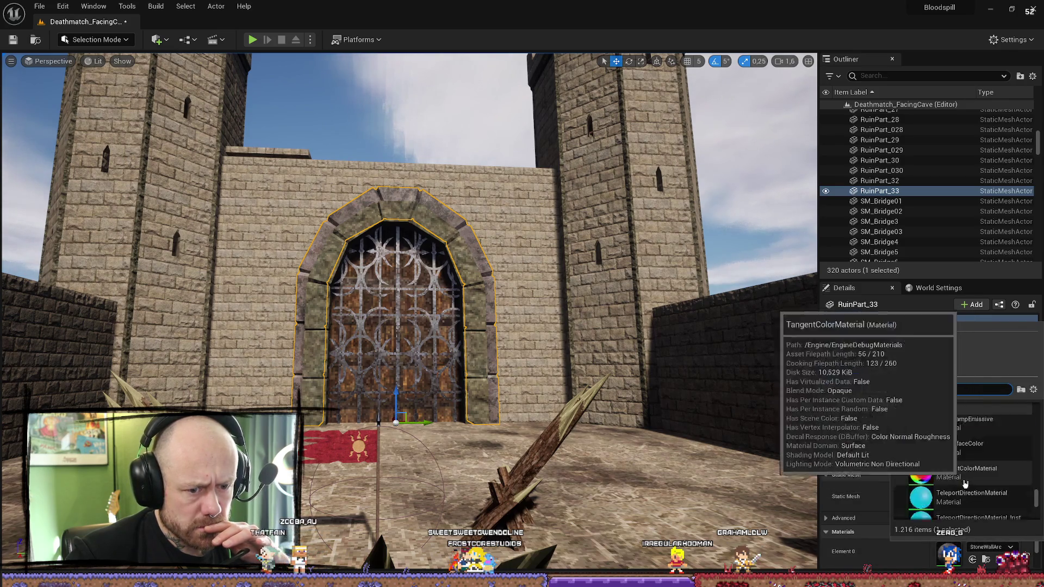
pyautogui.click(963, 506)
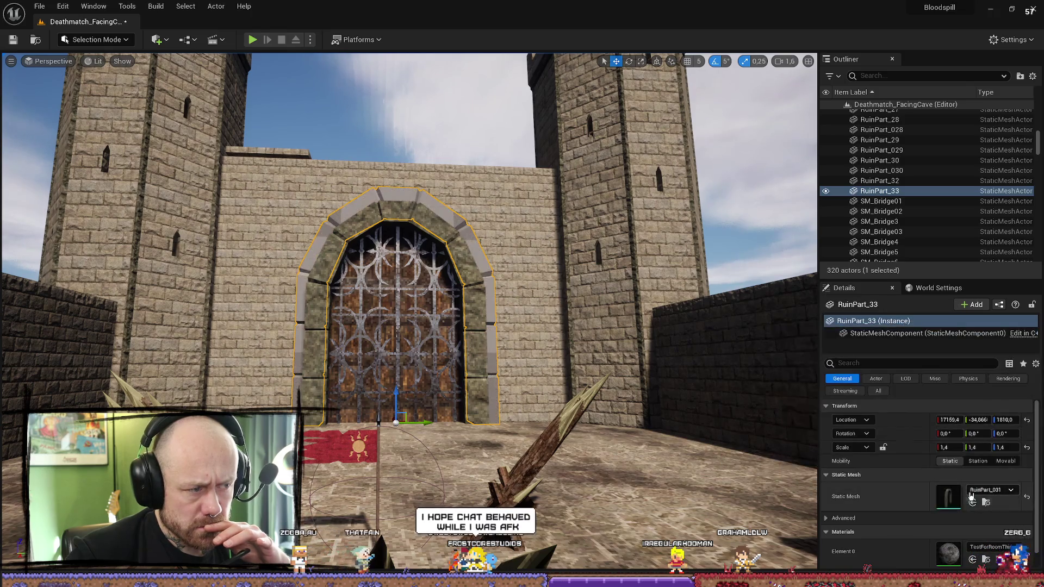
pyautogui.click(1005, 545)
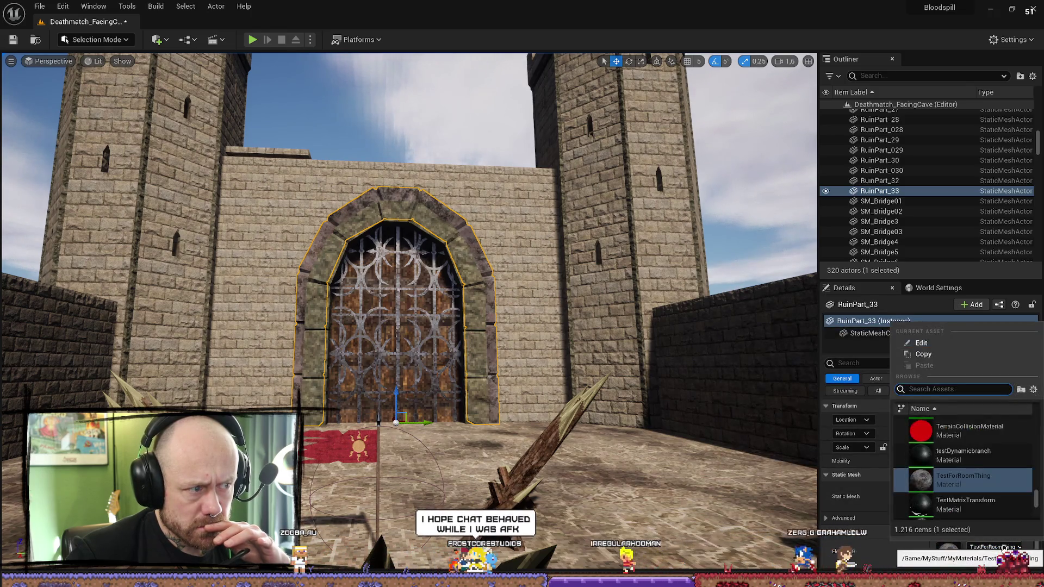
pyautogui.click(565, 329)
pyautogui.moveTo(565, 329)
pyautogui.mouseDown()
pyautogui.moveTo(533, 321)
pyautogui.moveTo(522, 348)
pyautogui.moveTo(522, 313)
pyautogui.moveTo(522, 329)
pyautogui.mouseUp()
pyautogui.click(512, 168)
pyautogui.write('1,8')
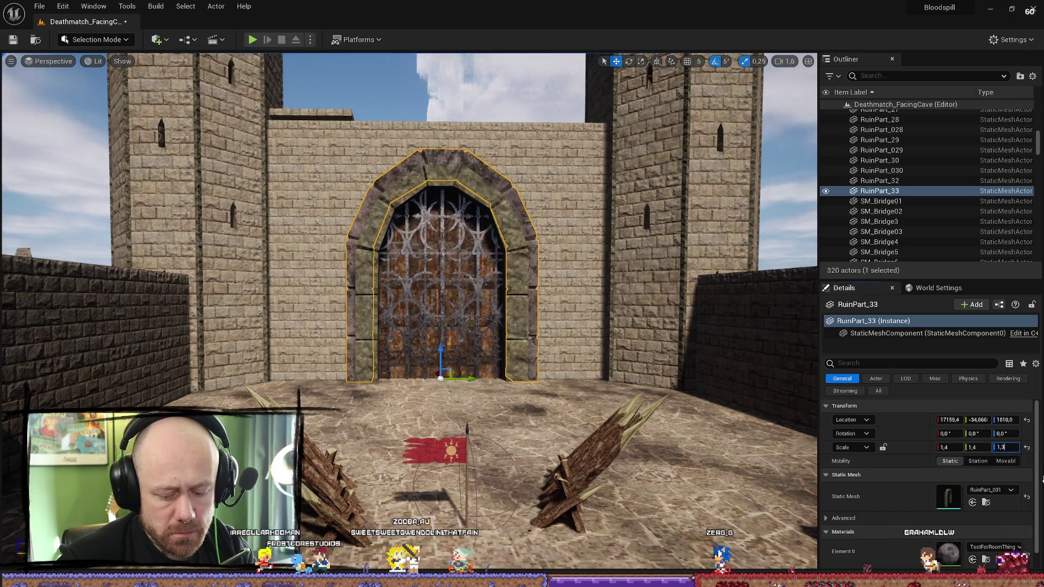
# Step: Set the arch's Scale Z to 1,35, then refine it to 1,38
pyautogui.write('5')
pyautogui.press('Return')
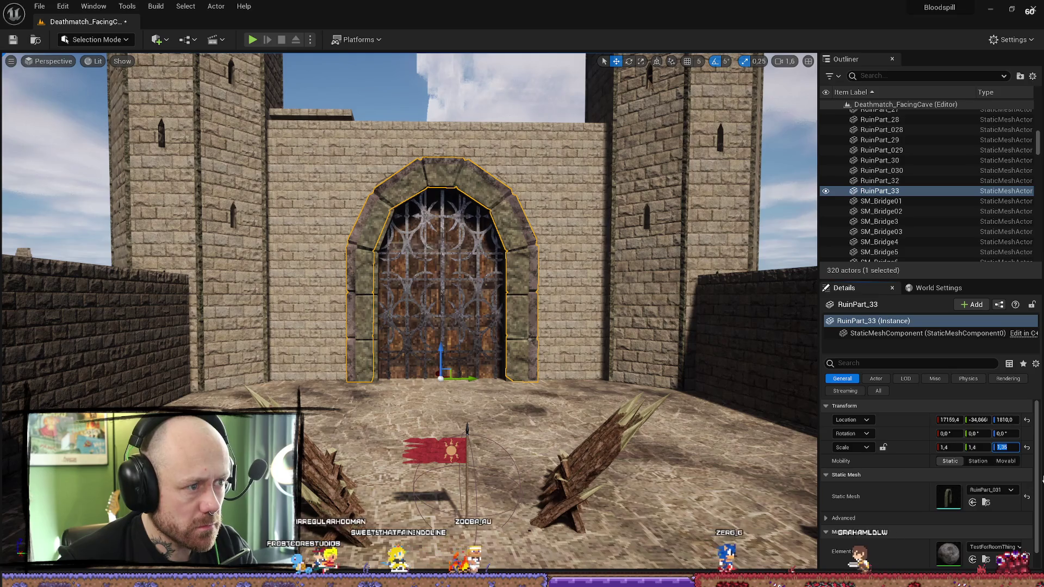
pyautogui.write('1,38')
pyautogui.press('Return')
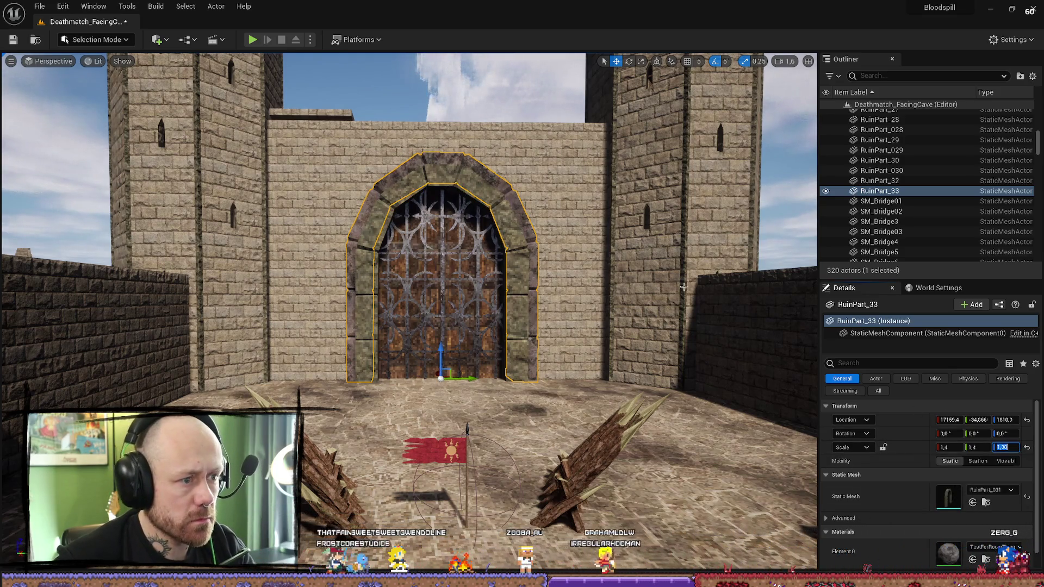
# Step: Select the wall piece beside the arch and bring up its context menu
pyautogui.scroll(5, 408, 272)
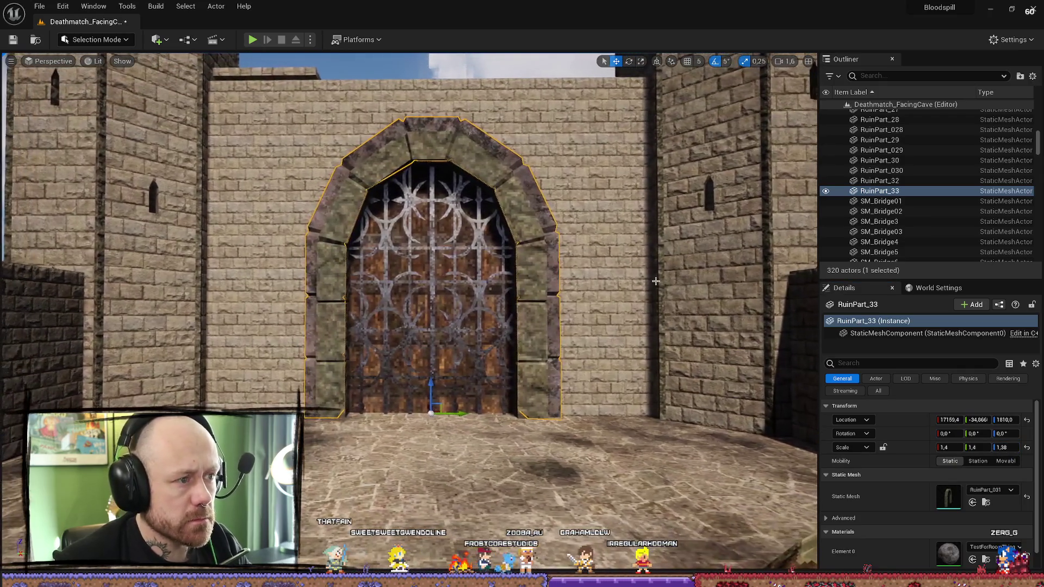
pyautogui.click(365, 111)
pyautogui.rightClick(364, 101)
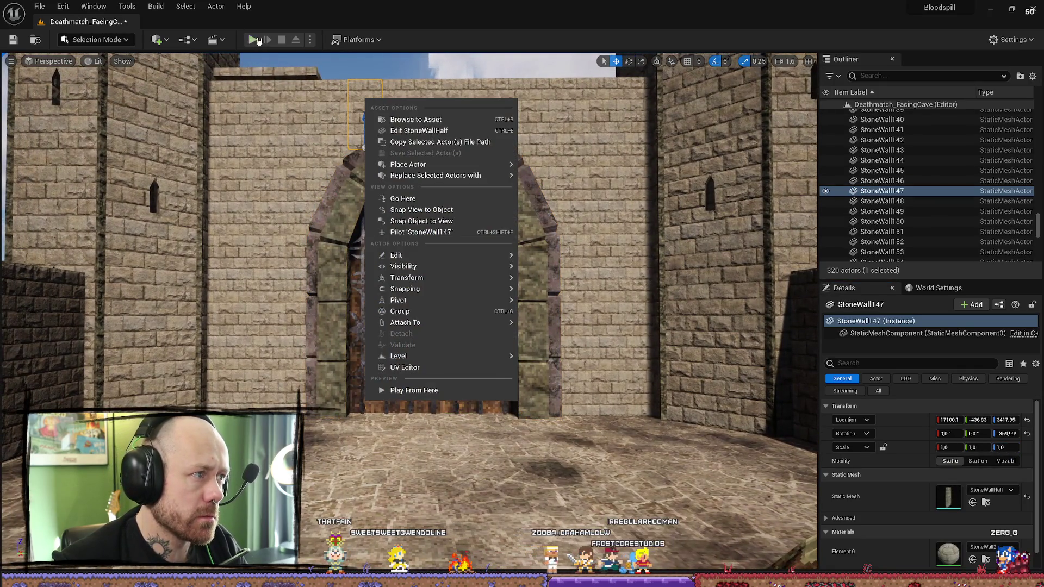
# Step: Play the level in the editor and walk forward along the wall toward the gate
pyautogui.click(255, 41)
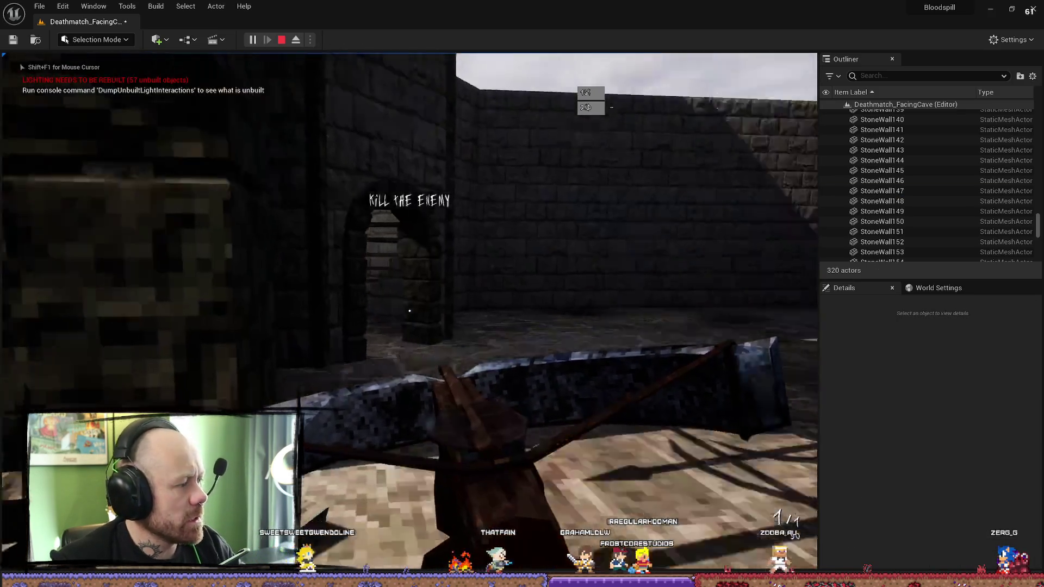
pyautogui.press('w')
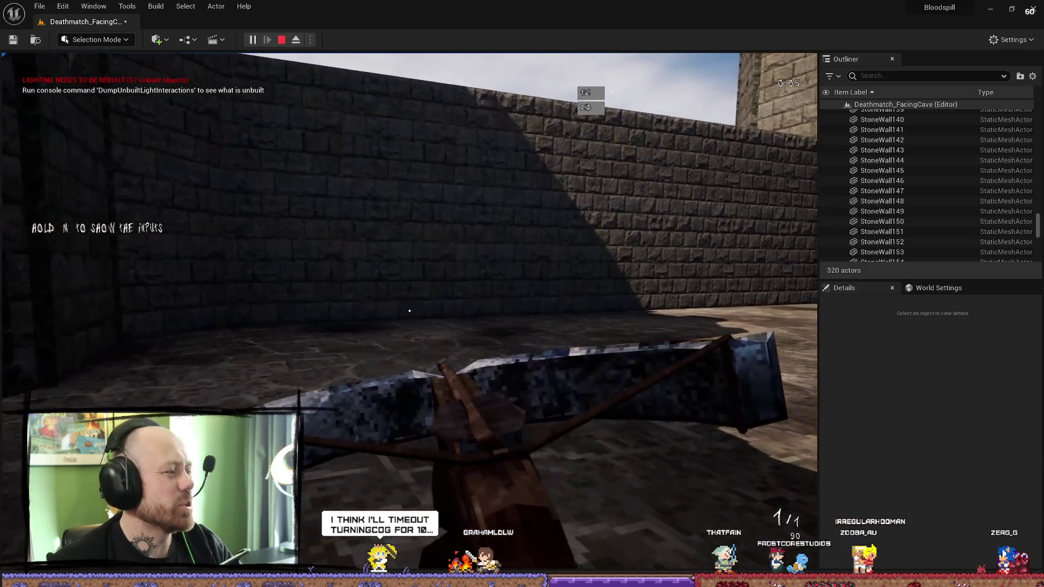
pyautogui.press('w')
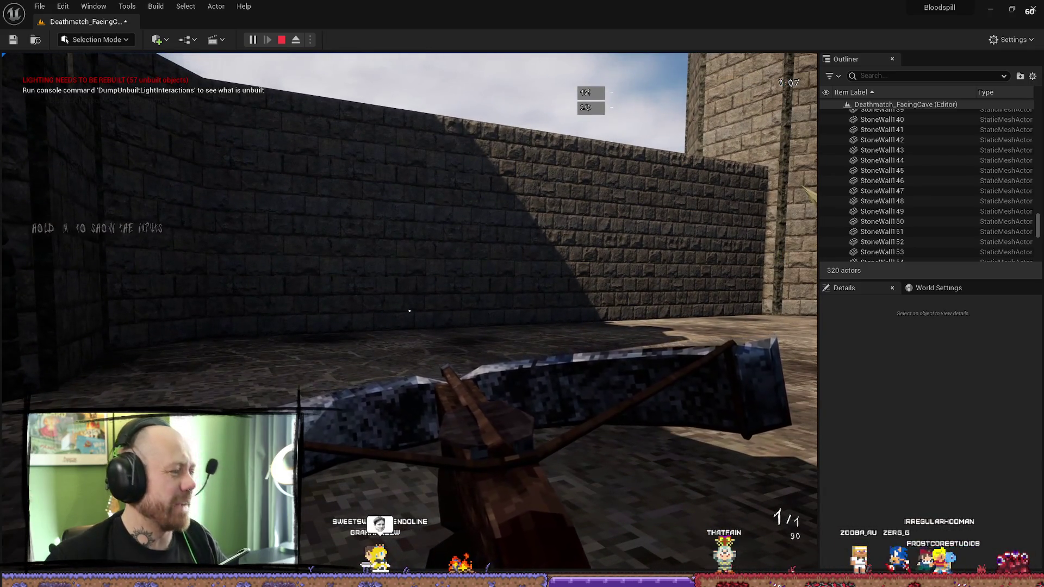
pyautogui.press('w')
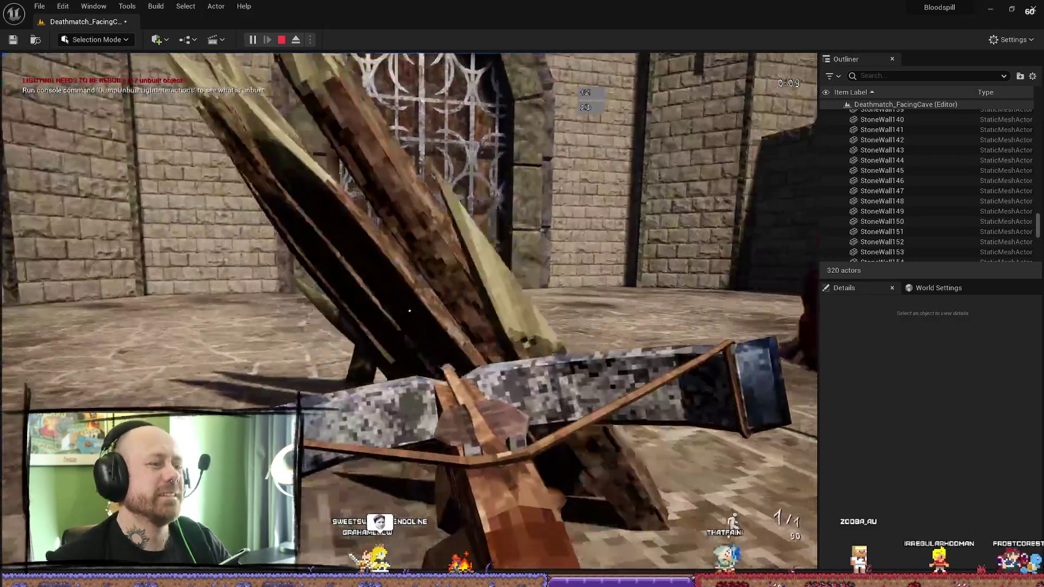
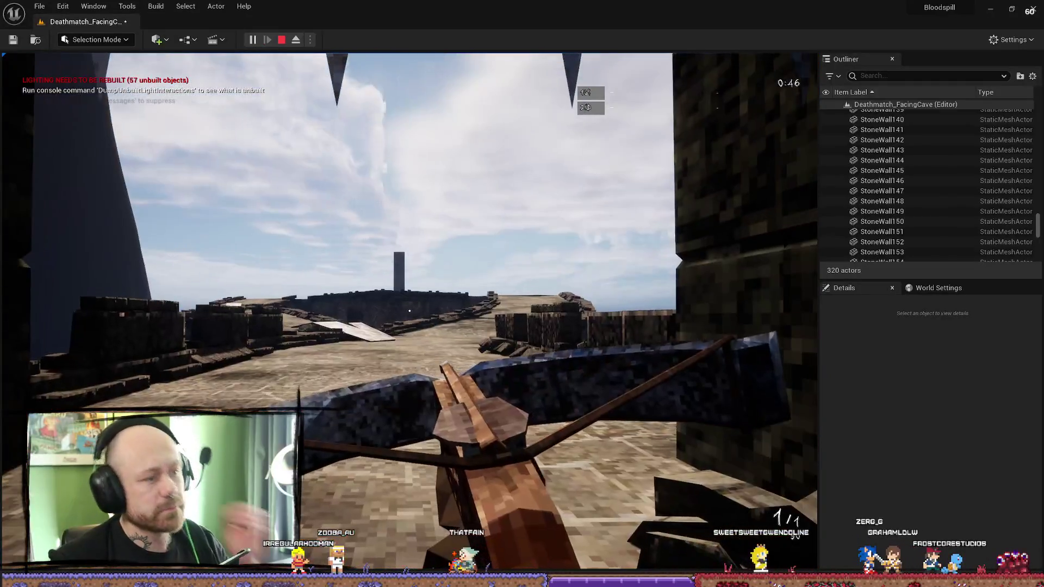
# Step: Walk the player up to the stone wall, look past it, then stop the play test
pyautogui.press('w')
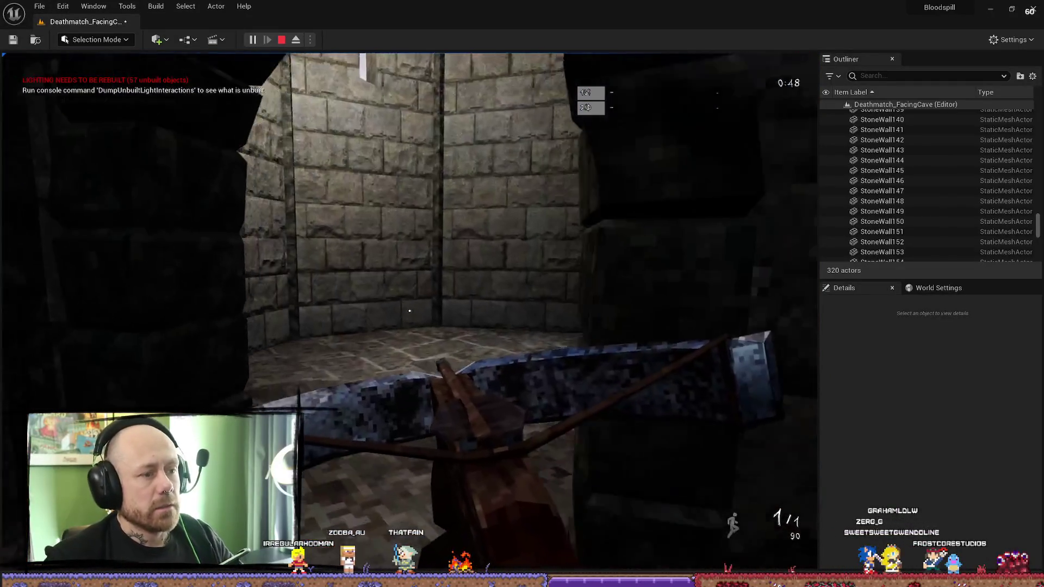
pyautogui.press('w')
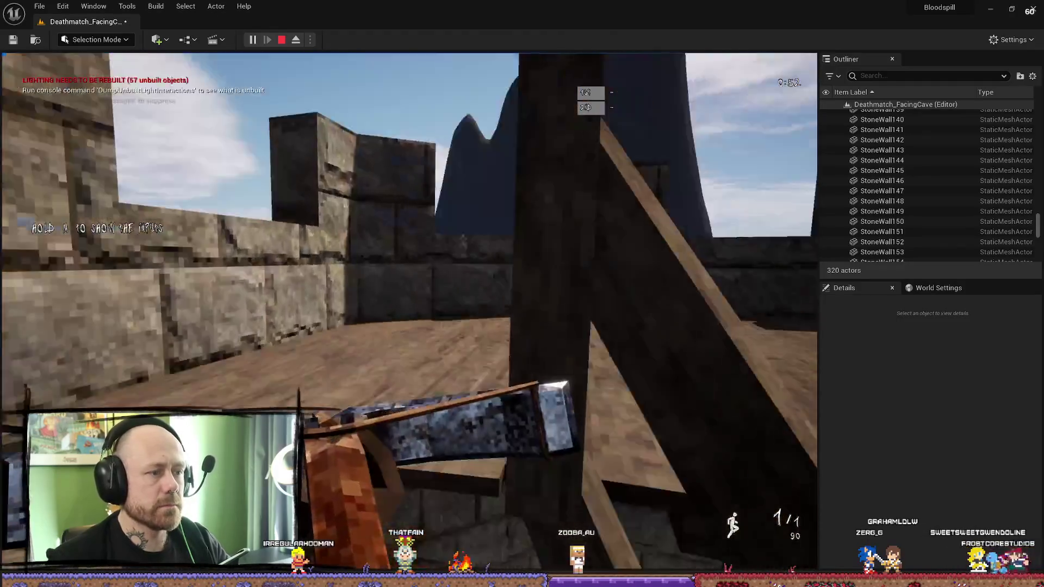
pyautogui.press('w')
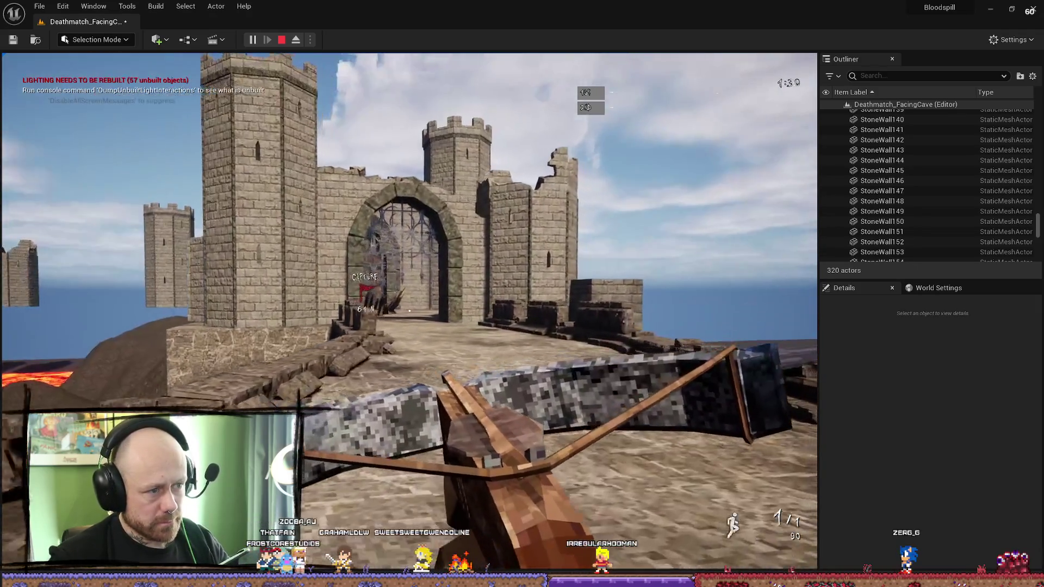
pyautogui.press('Escape')
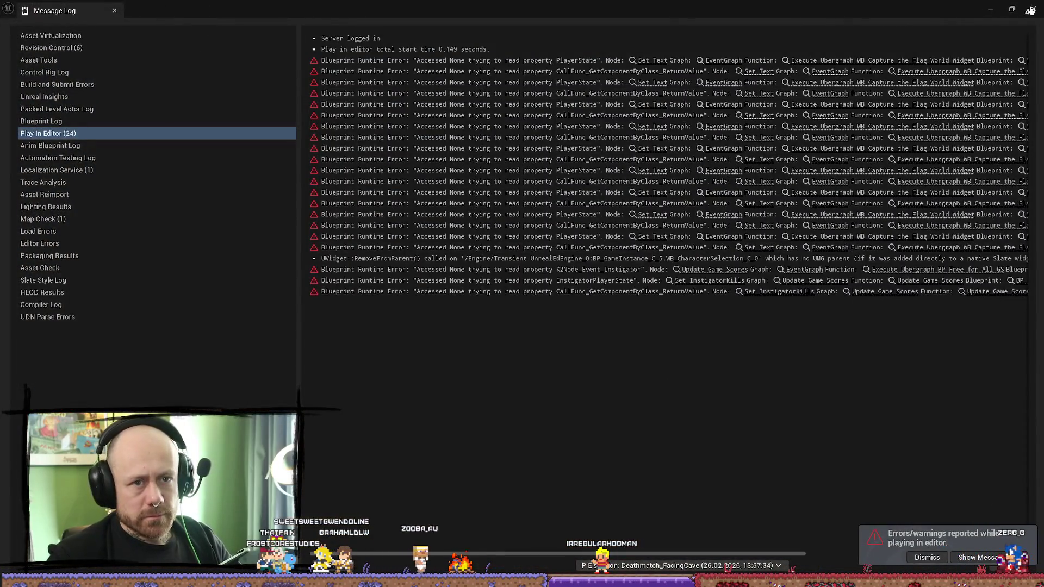
# Step: Close the Message Log and select the top wall blocks above the gate arch
pyautogui.click(1031, 9)
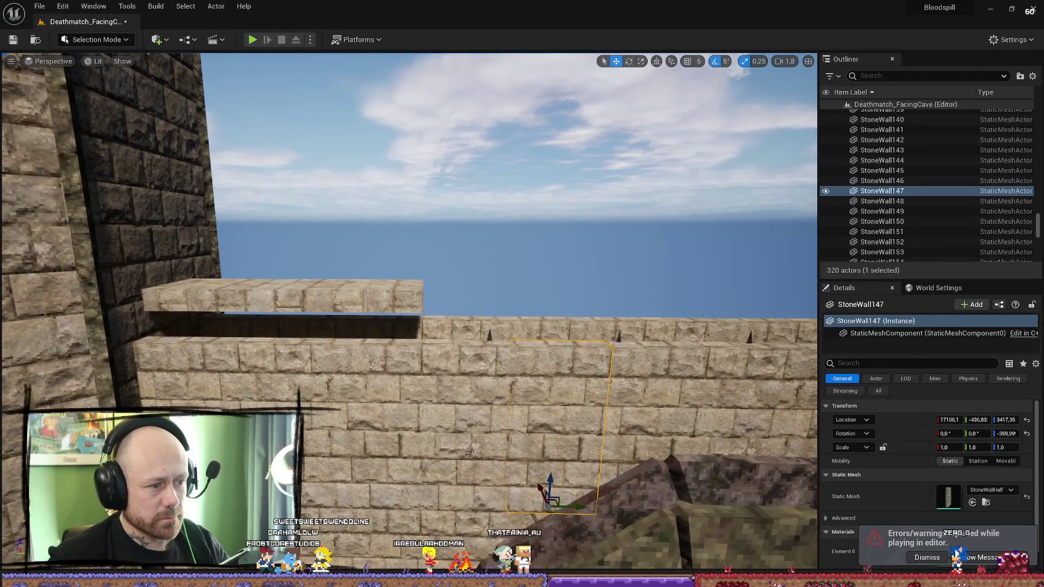
pyautogui.click(373, 367)
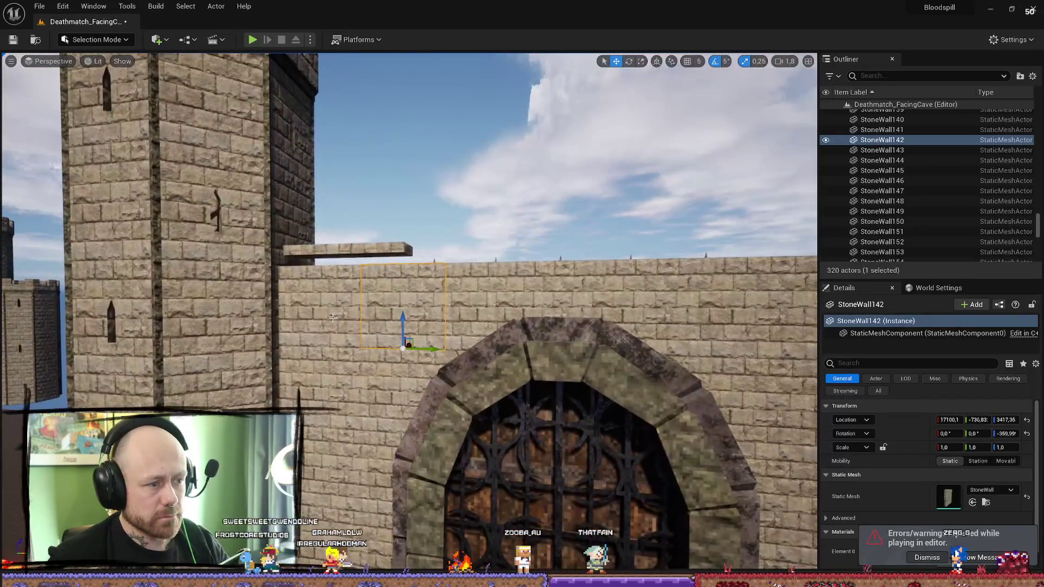
pyautogui.keyDown('ctrl'); pyautogui.click(333, 317); pyautogui.keyUp('ctrl')
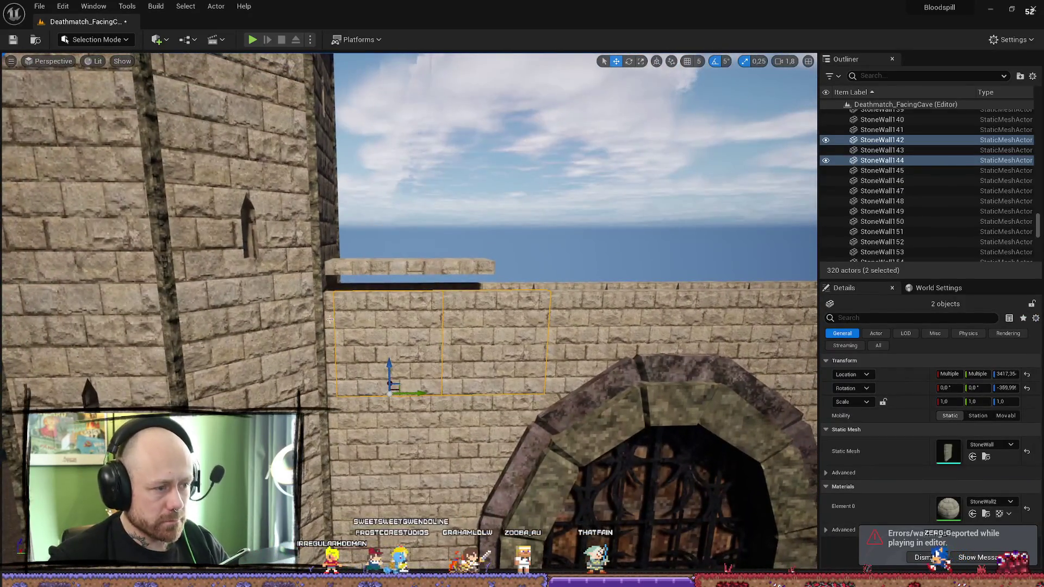
pyautogui.keyDown('ctrl'); pyautogui.click(576, 337); pyautogui.keyUp('ctrl')
pyautogui.keyDown('ctrl'); pyautogui.click(625, 332); pyautogui.keyUp('ctrl')
pyautogui.keyDown('ctrl'); pyautogui.click(682, 323); pyautogui.keyUp('ctrl')
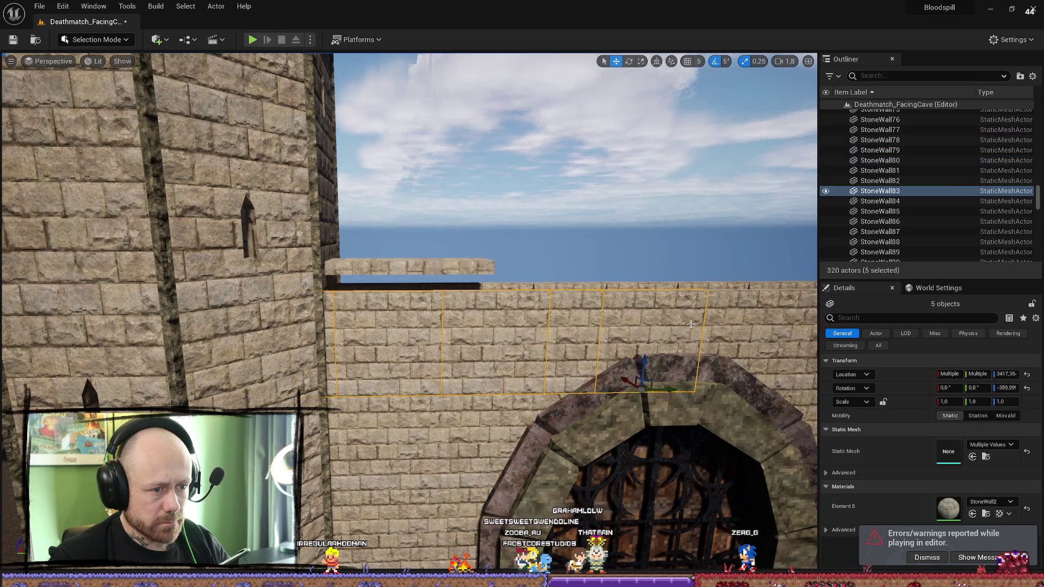
pyautogui.moveTo(691, 324); pyautogui.dragTo(447, 312)
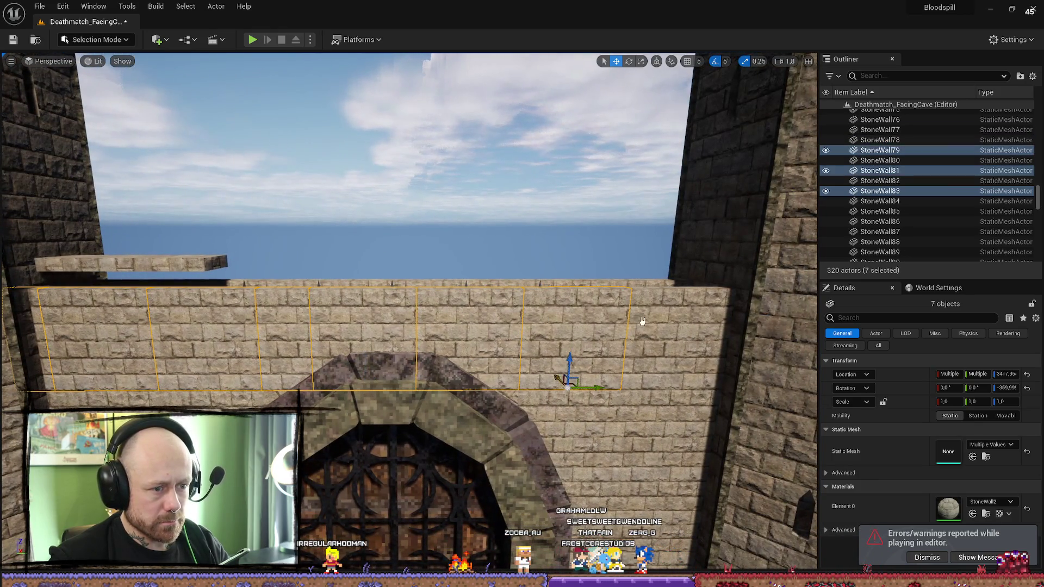
pyautogui.keyDown('ctrl'); pyautogui.click(642, 322); pyautogui.keyUp('ctrl')
pyautogui.moveTo(642, 322); pyautogui.dragTo(649, 305)
pyautogui.moveTo(293, 306)
pyautogui.mouseDown()
pyautogui.moveTo(256, 307)
pyautogui.moveTo(267, 308)
pyautogui.mouseUp()
# Step: Extend the selection along the rest of the wall's top row
pyautogui.keyDown('ctrl'); pyautogui.click(328, 307); pyautogui.keyUp('ctrl')
pyautogui.keyDown('ctrl'); pyautogui.click(383, 306); pyautogui.keyUp('ctrl')
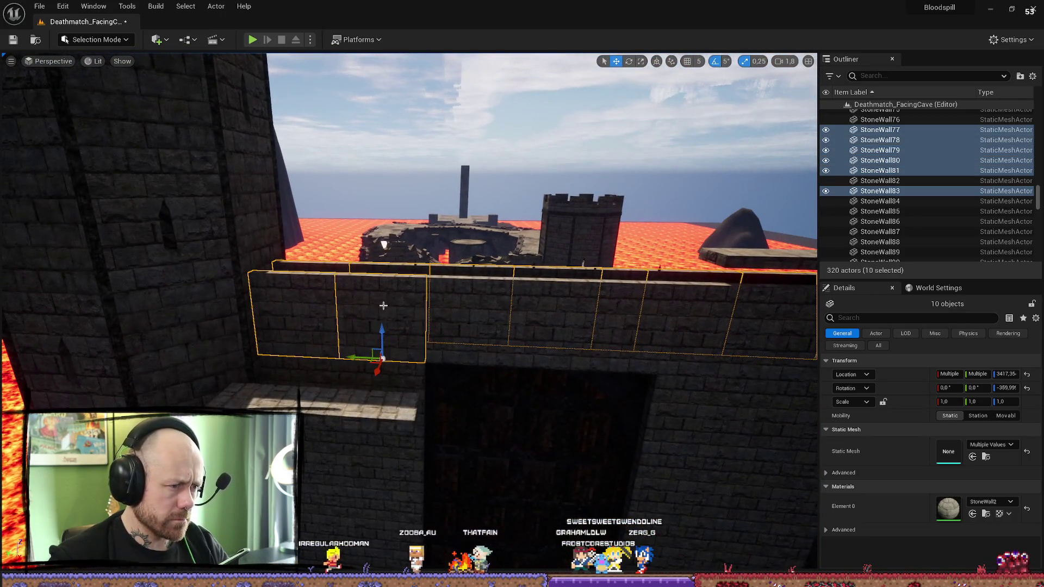
pyautogui.keyDown('ctrl'); pyautogui.click(463, 309); pyautogui.keyUp('ctrl')
pyautogui.keyDown('ctrl'); pyautogui.click(560, 304); pyautogui.keyUp('ctrl')
pyautogui.keyDown('ctrl'); pyautogui.click(631, 311); pyautogui.keyUp('ctrl')
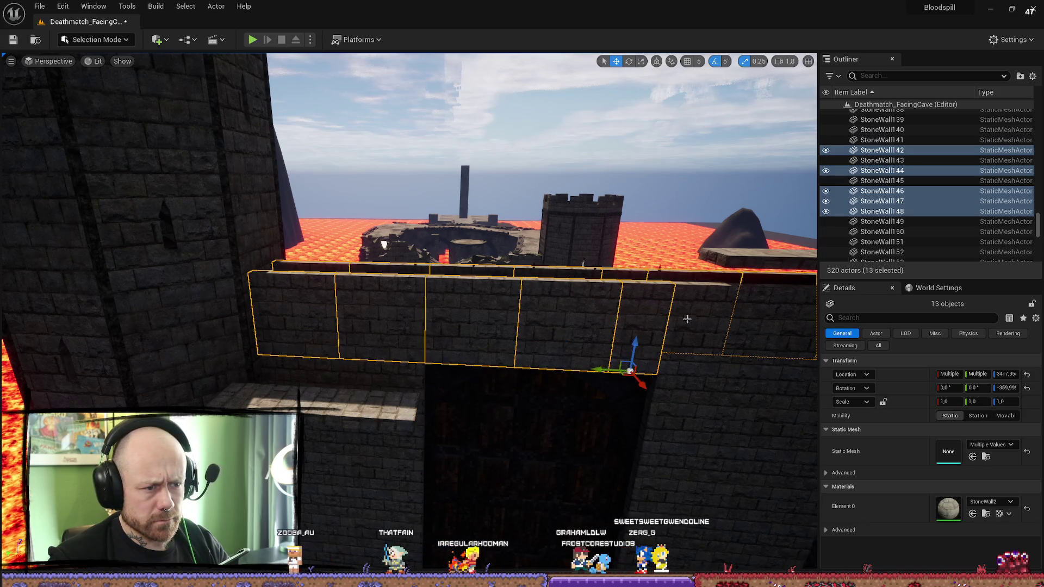
pyautogui.keyDown('ctrl'); pyautogui.click(706, 333); pyautogui.keyUp('ctrl')
pyautogui.moveTo(706, 332); pyautogui.dragTo(762, 337)
pyautogui.keyDown('ctrl'); pyautogui.click(560, 297); pyautogui.keyUp('ctrl')
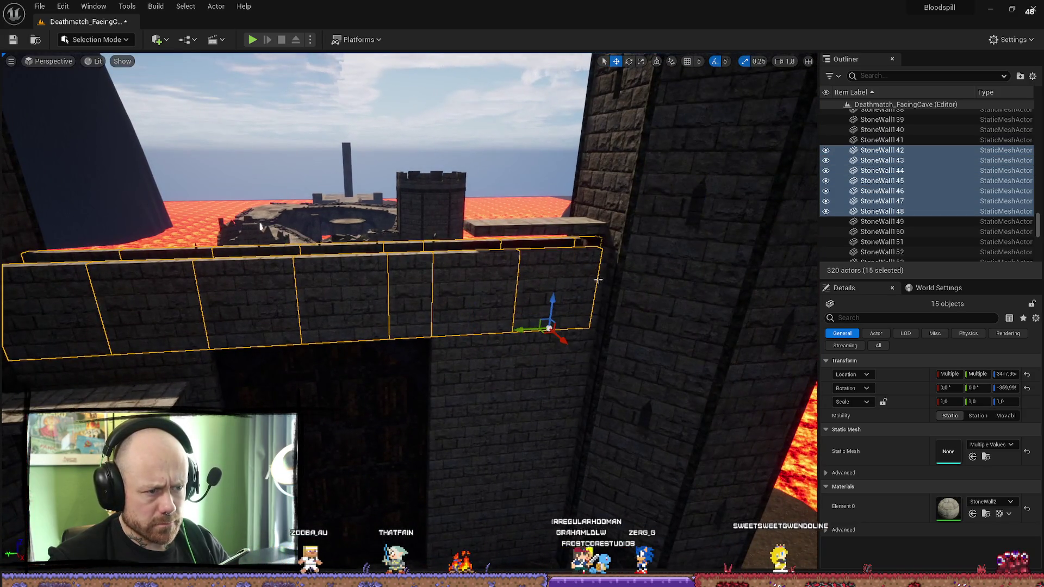
pyautogui.keyDown('ctrl'); pyautogui.click(608, 279); pyautogui.keyUp('ctrl')
pyautogui.moveTo(608, 279); pyautogui.dragTo(417, 327)
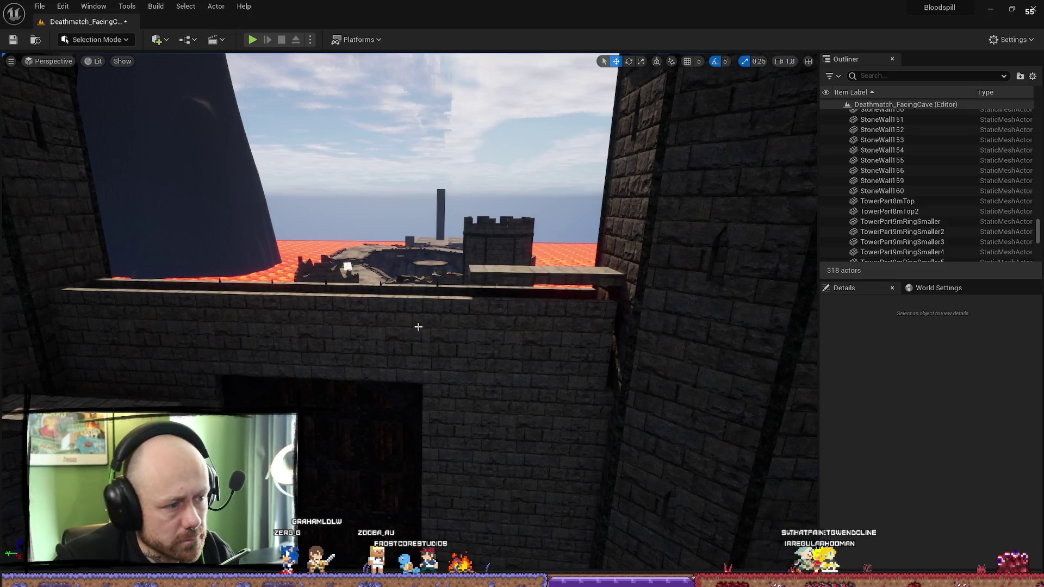
# Step: Delete two wall blocks above the gate
pyautogui.click(416, 335)
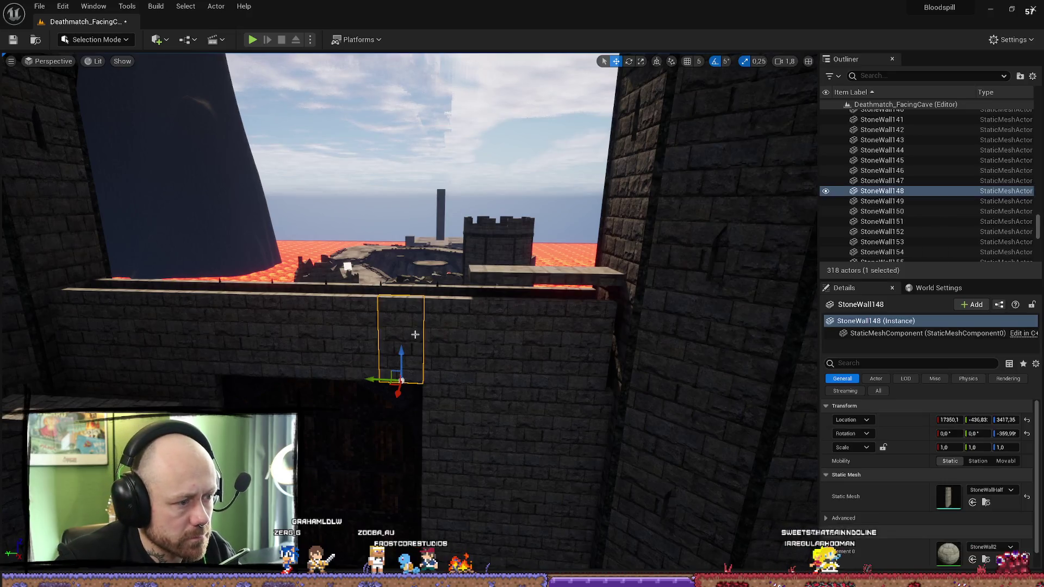
pyautogui.press('Delete')
pyautogui.click(415, 305)
pyautogui.press('Delete')
# Step: With grid snapping on, slide four blocks including StoneWall145 left to close the gap
pyautogui.click(452, 289)
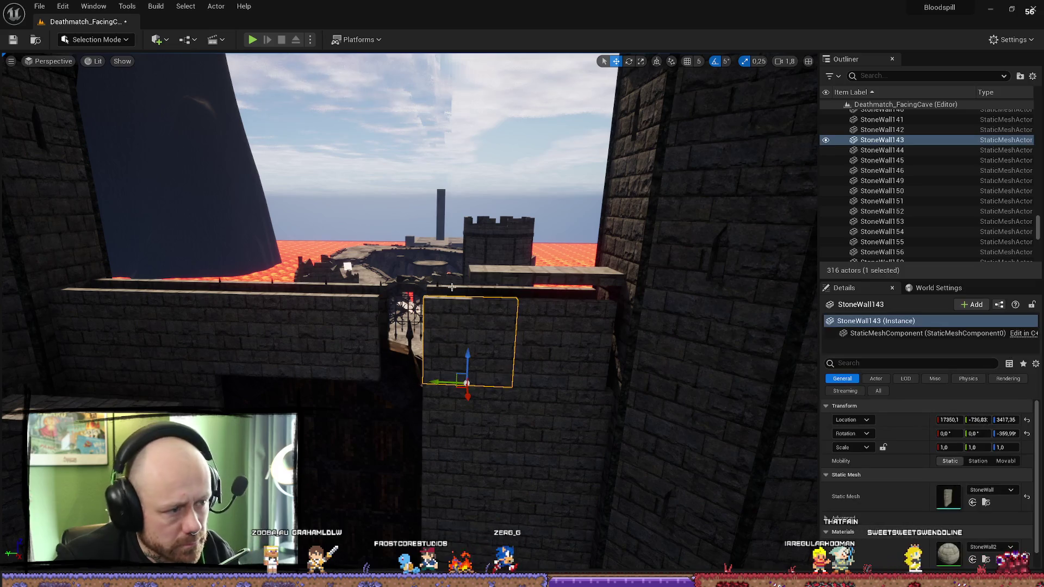
pyautogui.keyDown('ctrl'); pyautogui.click(452, 288); pyautogui.keyUp('ctrl')
pyautogui.keyDown('ctrl'); pyautogui.click(555, 292); pyautogui.keyUp('ctrl')
pyautogui.keyDown('ctrl'); pyautogui.click(557, 379); pyautogui.keyUp('ctrl')
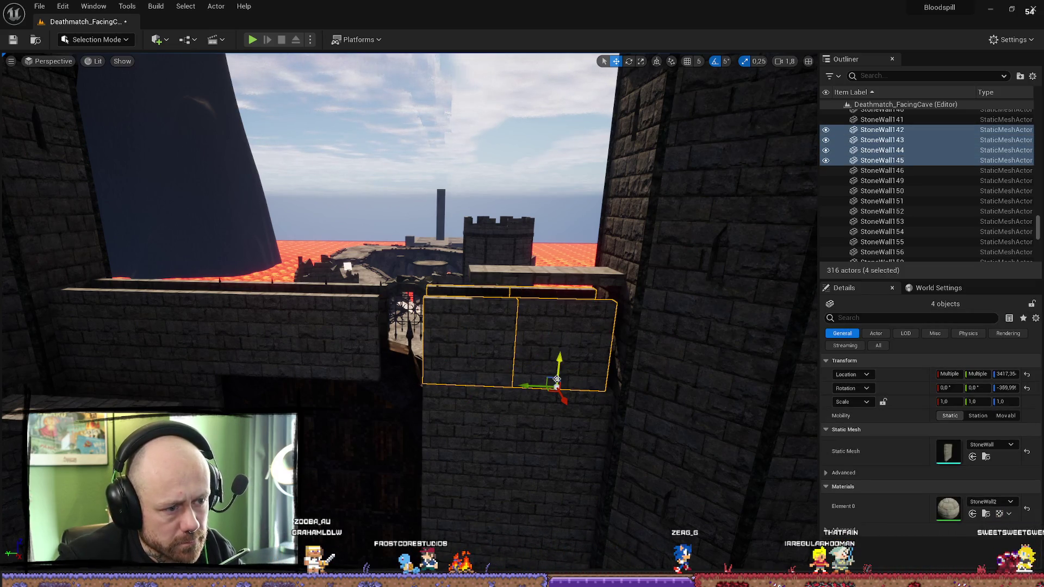
pyautogui.moveTo(526, 386); pyautogui.dragTo(487, 386)
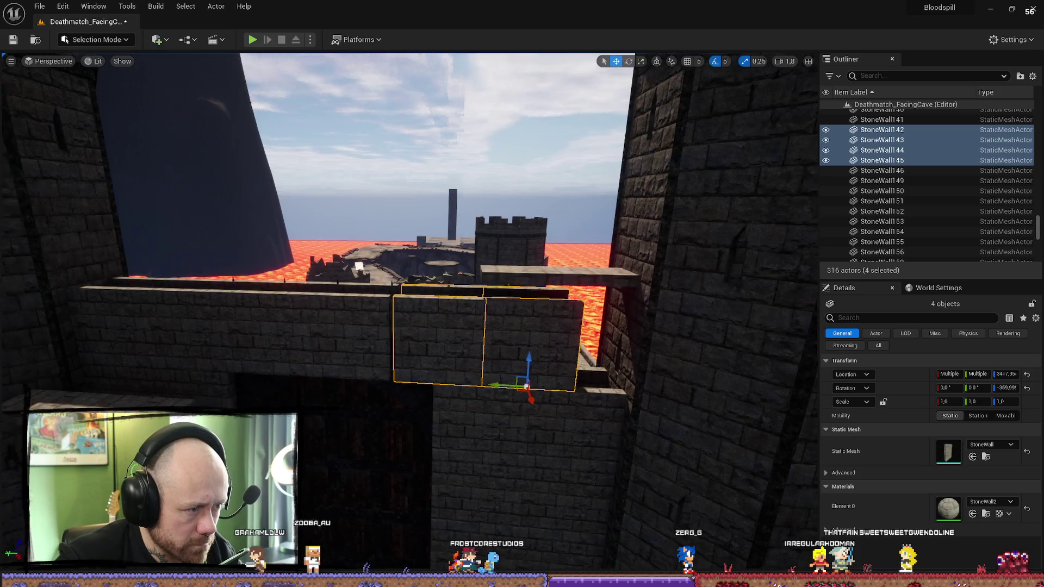
pyautogui.scroll(-3, 490, 388)
pyautogui.hotkey('ctrl', 'z')
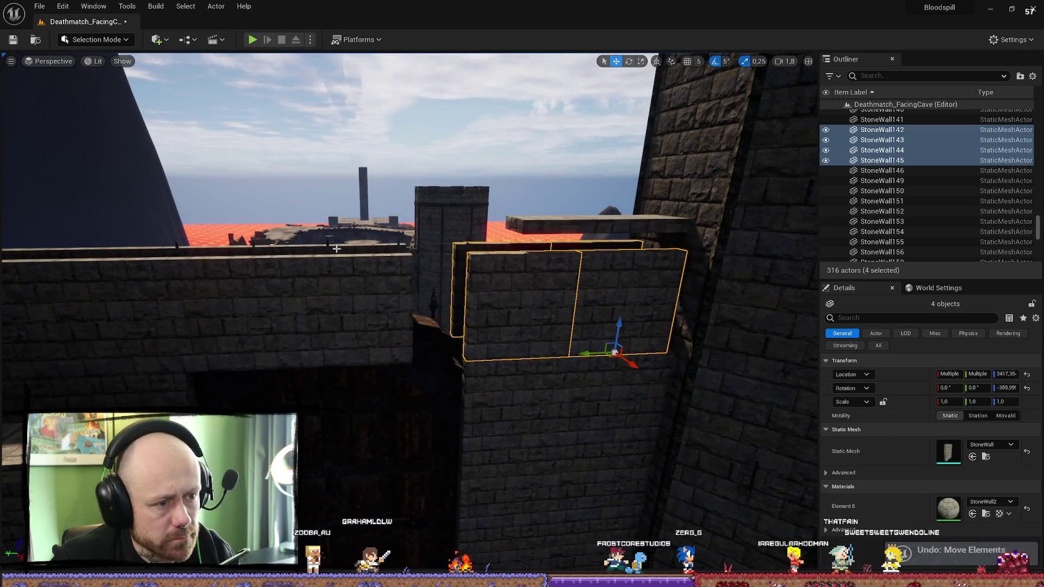
pyautogui.click(688, 61)
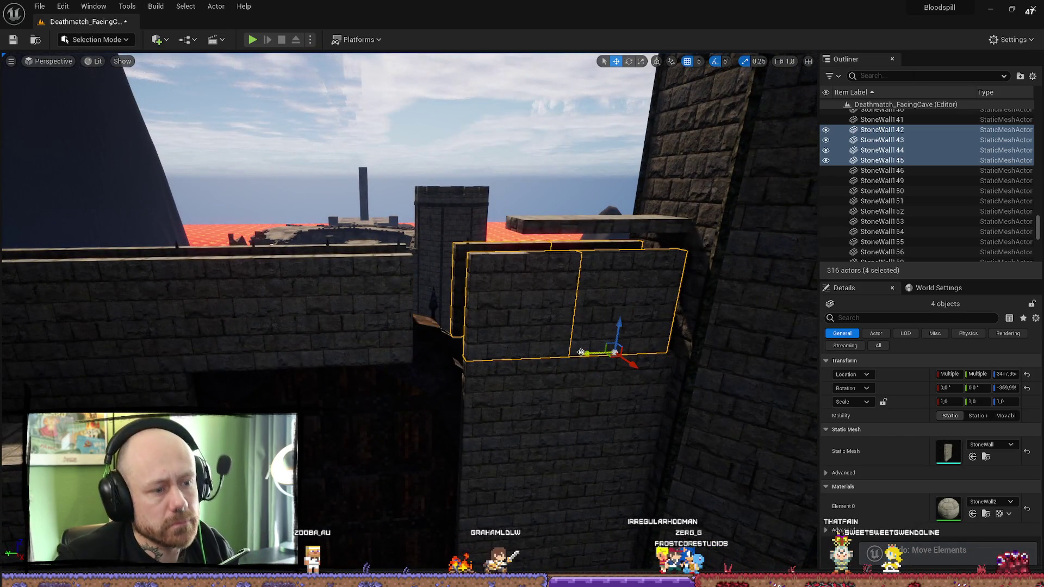
pyautogui.scroll(5, 581, 353)
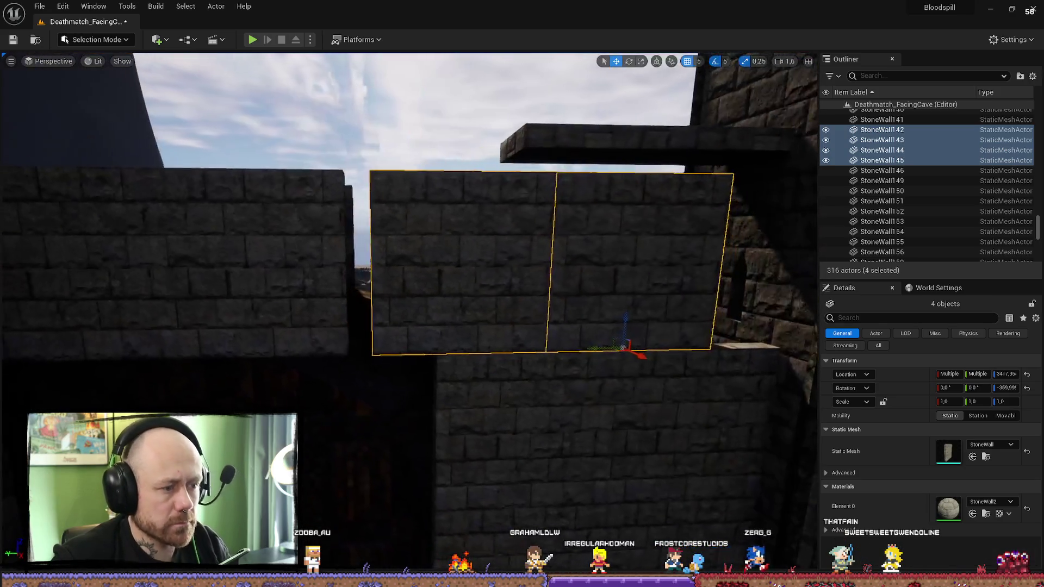
pyautogui.moveTo(578, 352)
pyautogui.mouseDown()
pyautogui.moveTo(567, 353)
pyautogui.moveTo(624, 482)
pyautogui.moveTo(517, 370)
pyautogui.mouseUp()
# Step: Duplicate two wall blocks as StoneWall147 and StoneWall148 and move them right into the gap
pyautogui.click(391, 296)
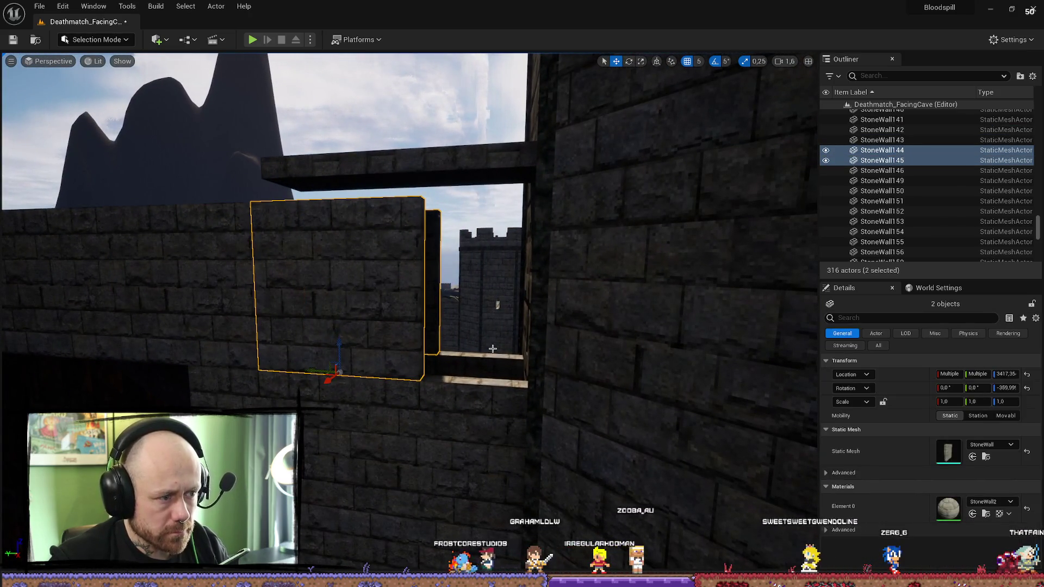
pyautogui.hotkey('ctrl', 'd')
pyautogui.moveTo(326, 373)
pyautogui.mouseDown()
pyautogui.moveTo(550, 385)
pyautogui.moveTo(571, 372)
pyautogui.mouseUp()
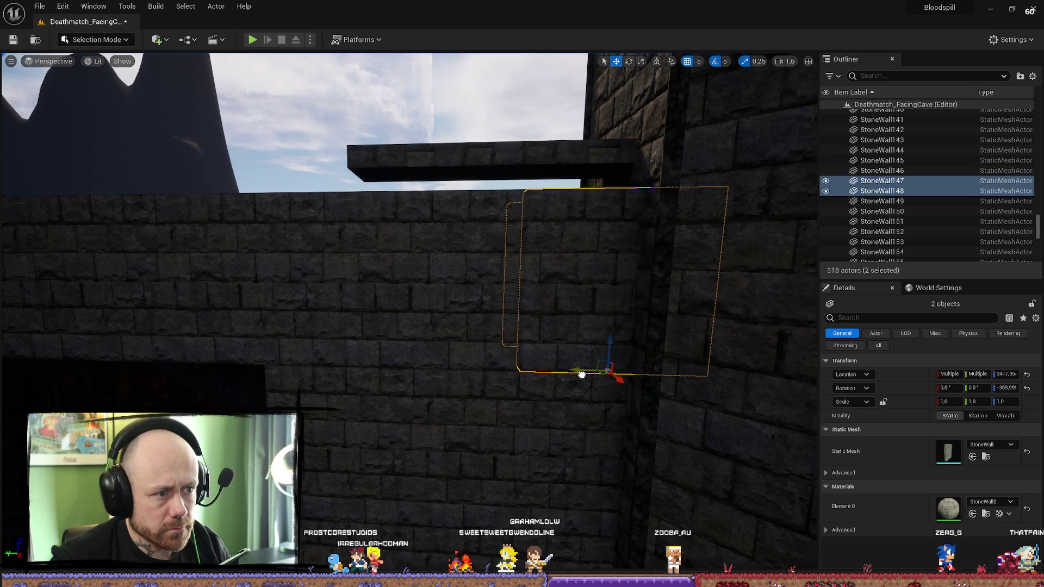
pyautogui.scroll(-10, 581, 375)
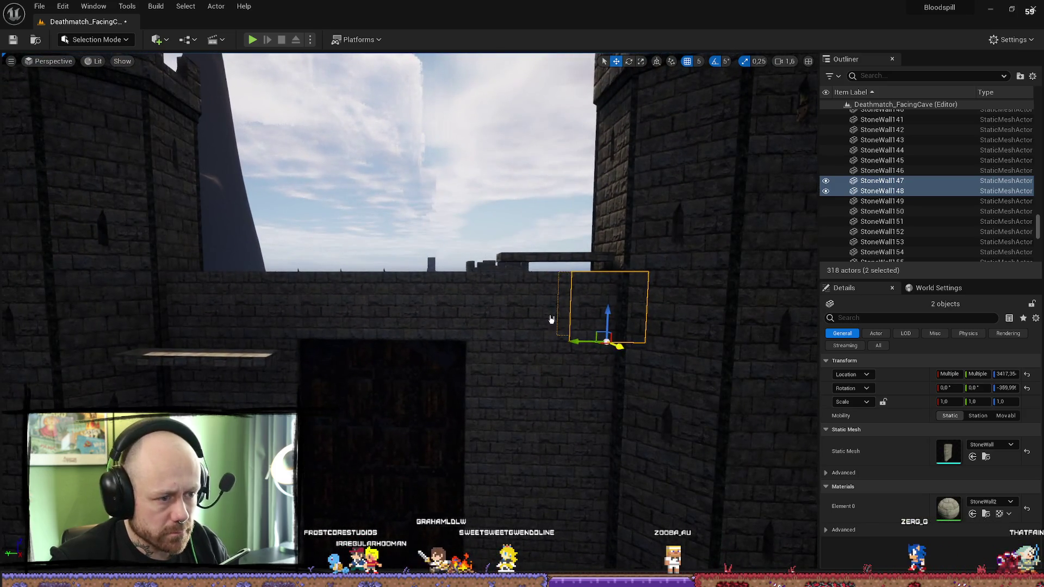
# Step: Select the whole top row of wall blocks and frame it in the view
pyautogui.keyDown('ctrl'); pyautogui.click(538, 317); pyautogui.keyUp('ctrl')
pyautogui.keyDown('ctrl'); pyautogui.click(480, 315); pyautogui.keyUp('ctrl')
pyautogui.keyDown('ctrl'); pyautogui.click(426, 305); pyautogui.keyUp('ctrl')
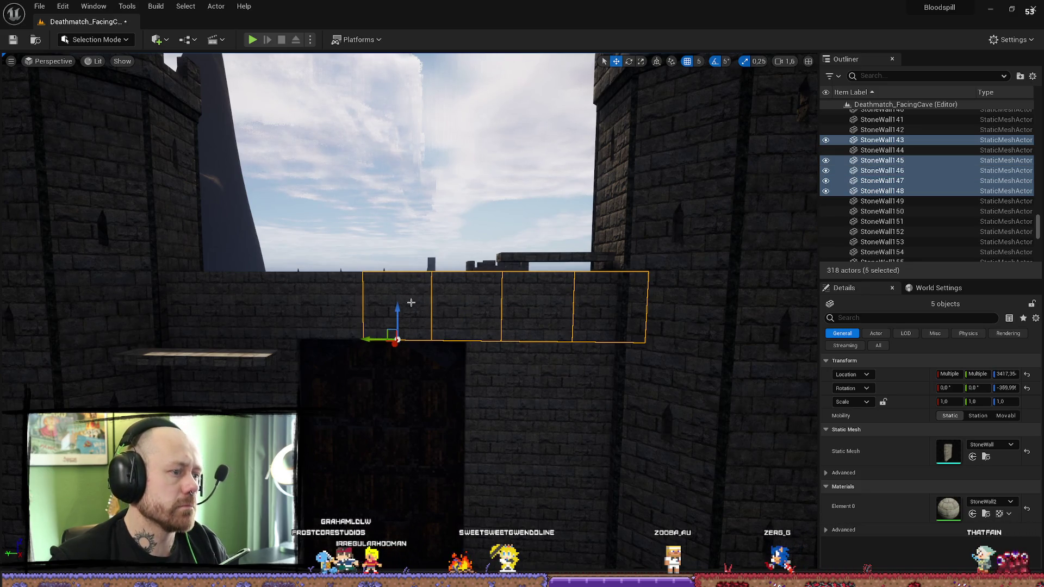
pyautogui.keyDown('ctrl'); pyautogui.click(326, 307); pyautogui.keyUp('ctrl')
pyautogui.keyDown('ctrl'); pyautogui.click(255, 308); pyautogui.keyUp('ctrl')
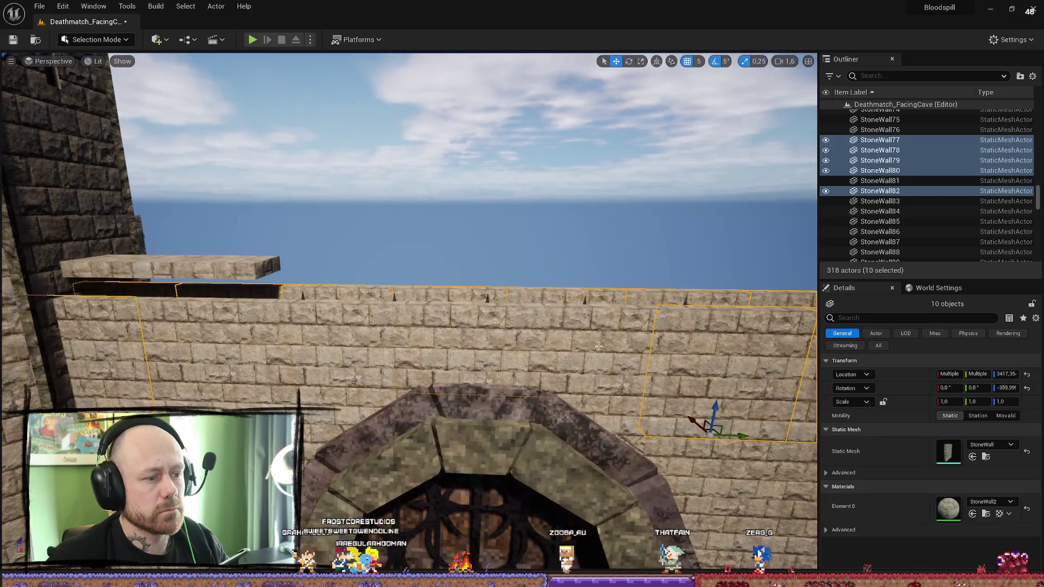
pyautogui.keyDown('ctrl'); pyautogui.click(460, 346); pyautogui.keyUp('ctrl')
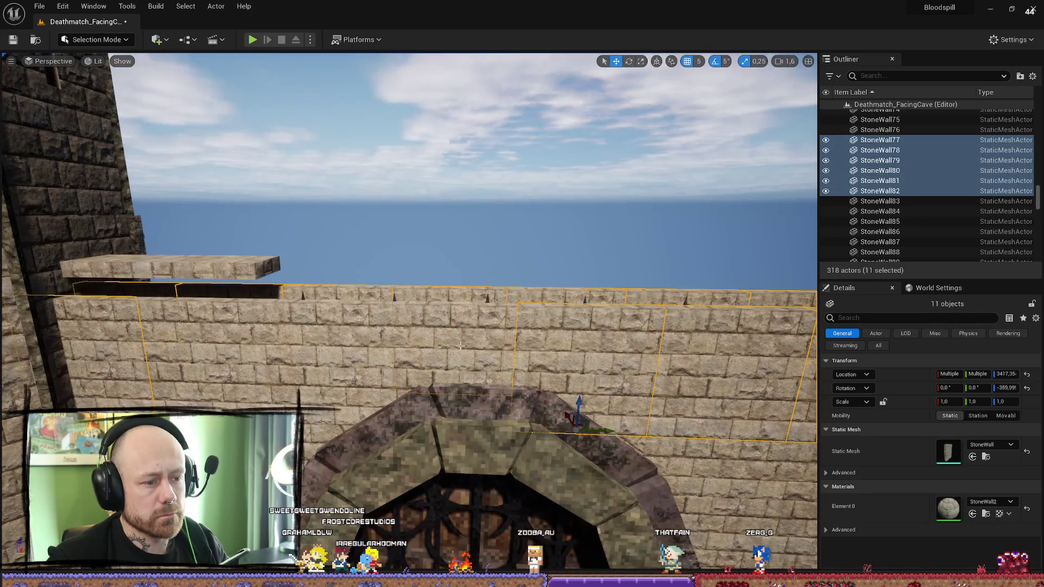
pyautogui.keyDown('ctrl'); pyautogui.click(236, 346); pyautogui.keyUp('ctrl')
pyautogui.press('f')
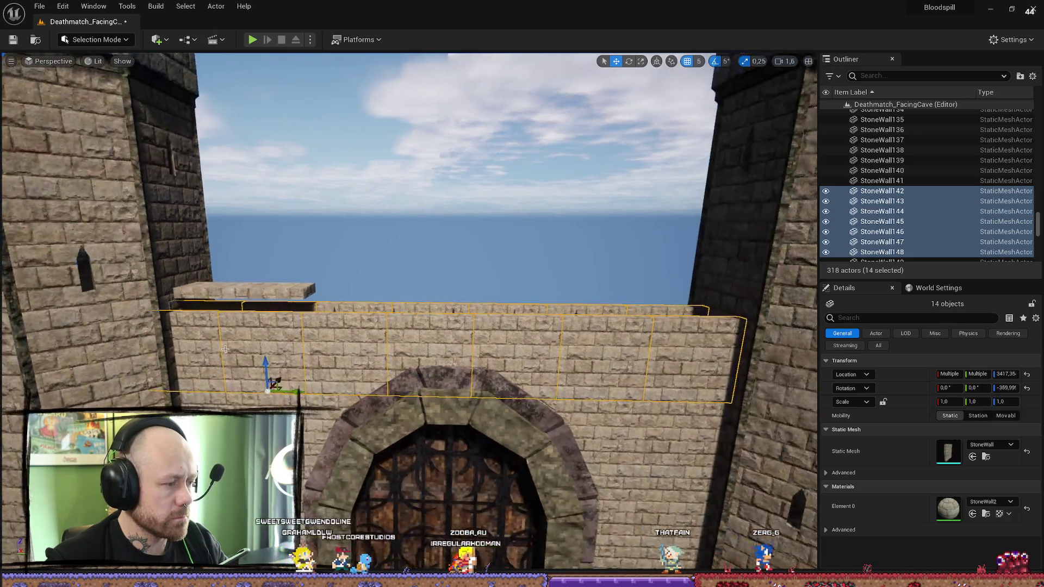
# Step: Duplicate the top row and raise the copy onto the wall top
pyautogui.hotkey('ctrl', 'd')
pyautogui.moveTo(213, 346)
pyautogui.mouseDown()
pyautogui.moveTo(210, 252)
pyautogui.moveTo(208, 275)
pyautogui.mouseUp()
pyautogui.press('f')
pyautogui.scroll(-2, 222, 287)
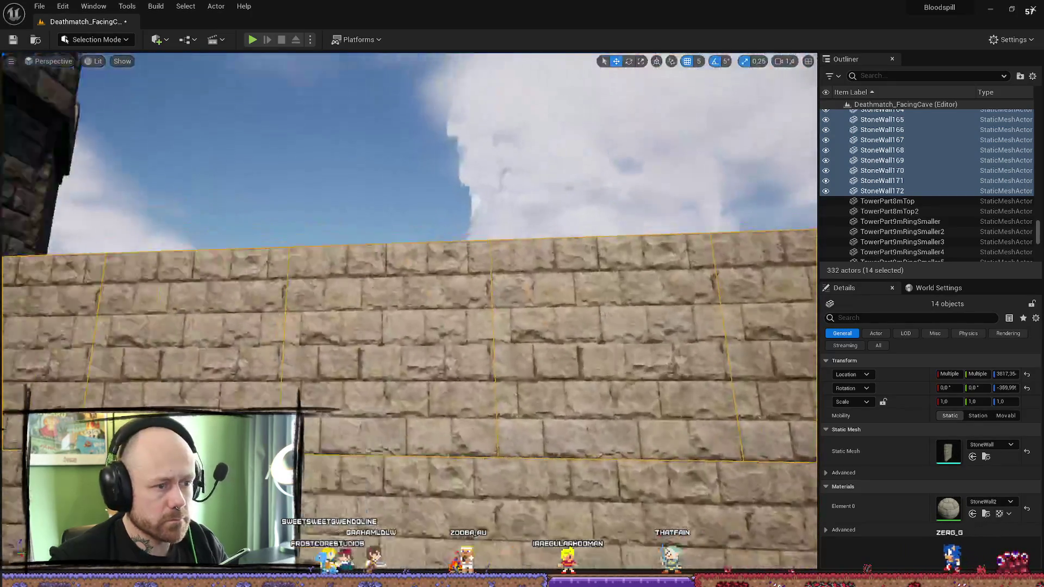
pyautogui.scroll(-3, 222, 287)
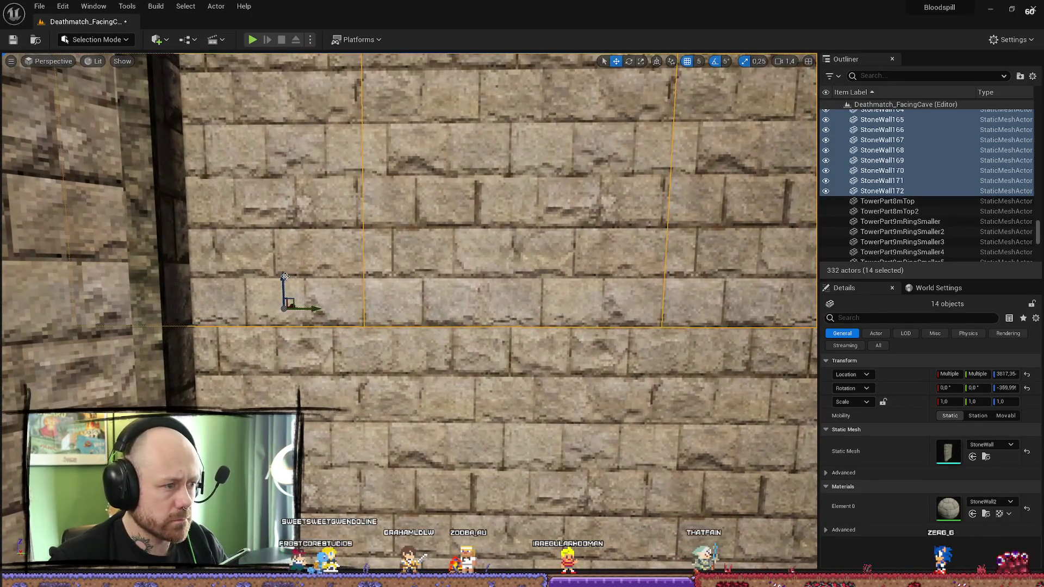
pyautogui.scroll(-1, 362, 293)
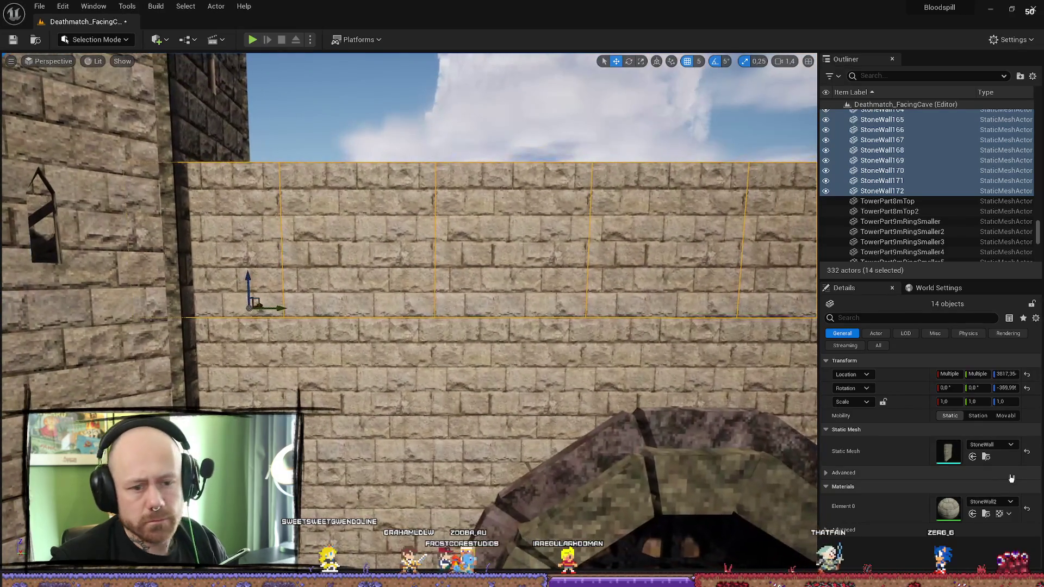
# Step: Swap the copies to the StoneWall2M mesh and raise a pair of top blocks slightly
pyautogui.click(991, 445)
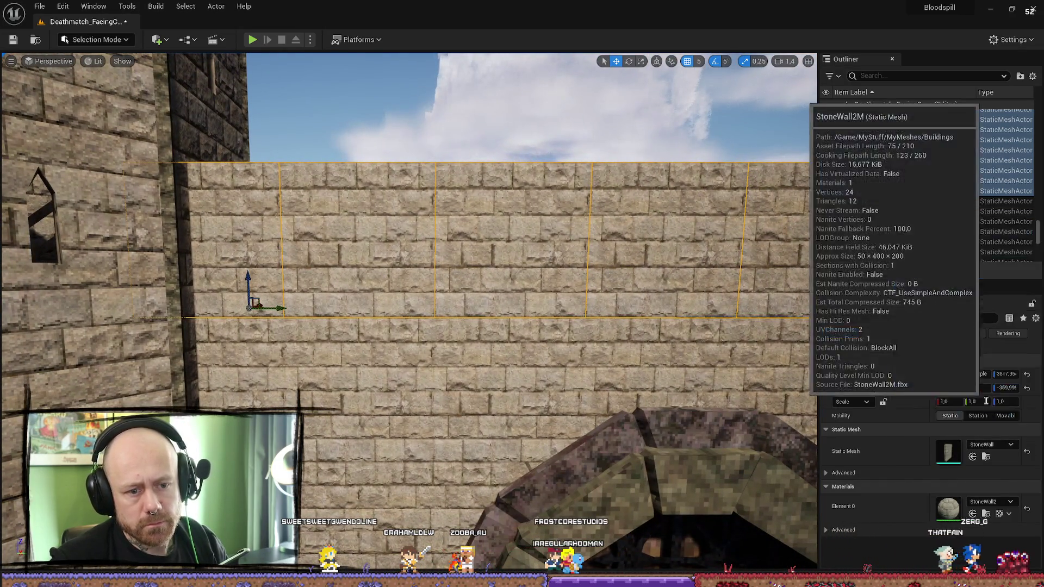
pyautogui.click(955, 403)
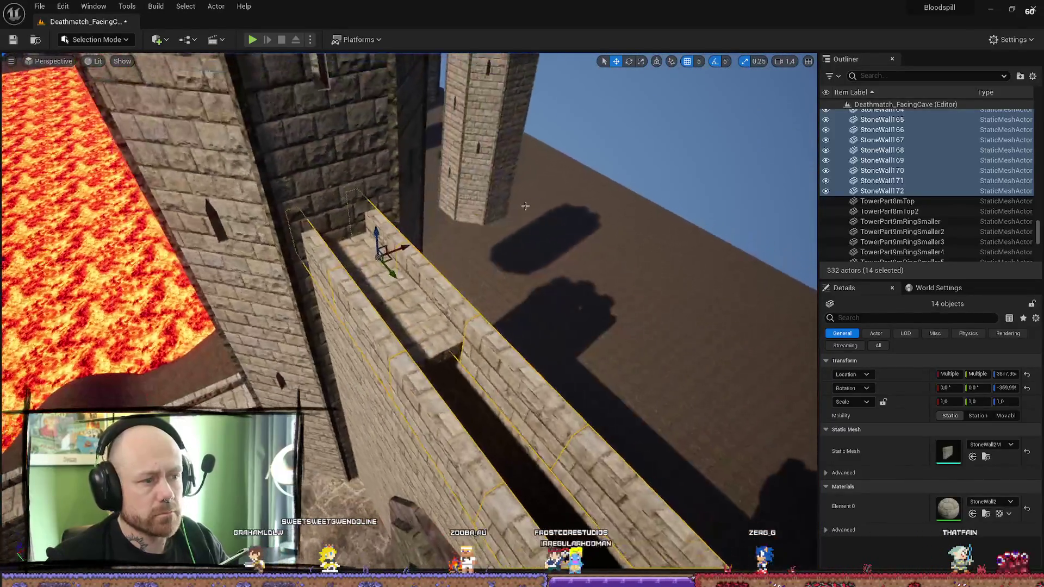
pyautogui.click(407, 327)
pyautogui.moveTo(367, 264); pyautogui.dragTo(365, 235)
pyautogui.scroll(2, 409, 313)
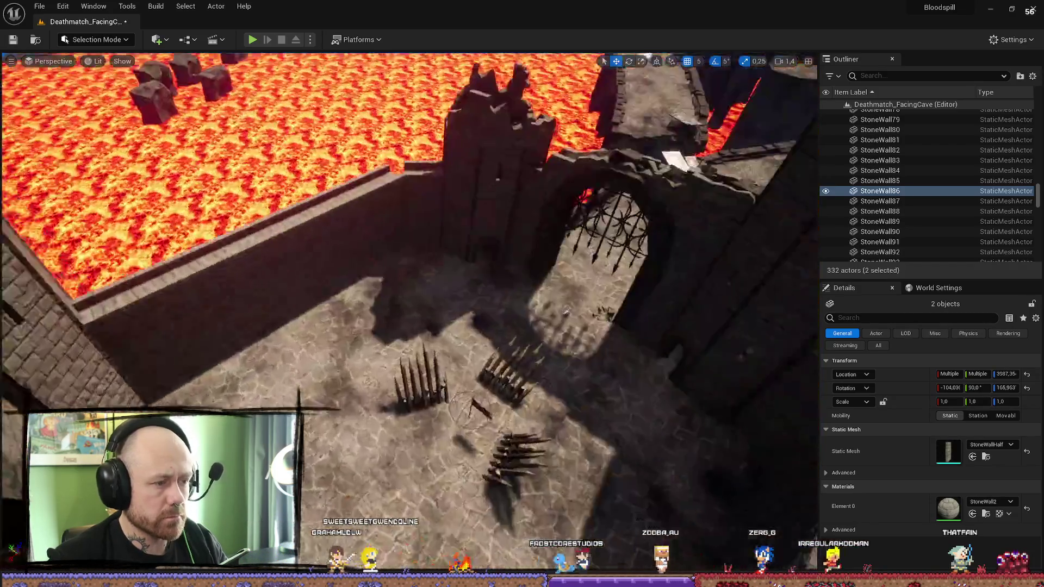
pyautogui.scroll(4, 375, 220)
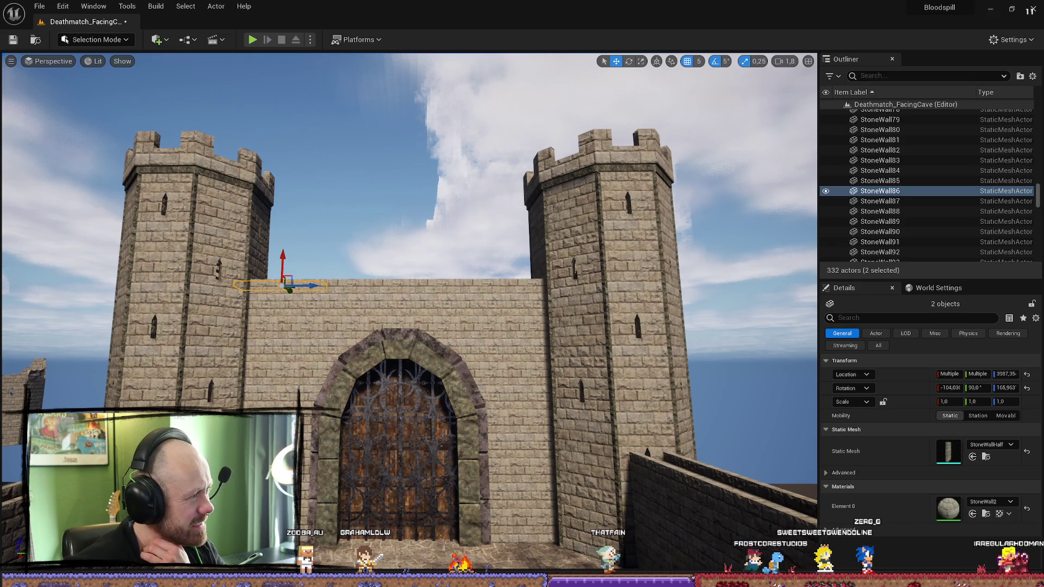
pyautogui.hotkey('alt', 'Tab')
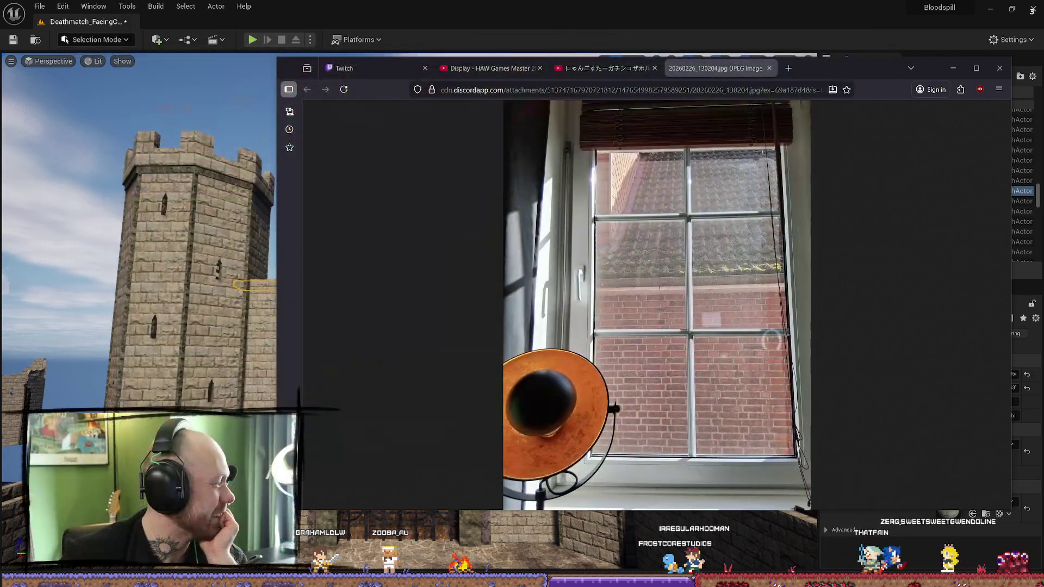
pyautogui.moveTo(847, 70); pyautogui.dragTo(735, 61)
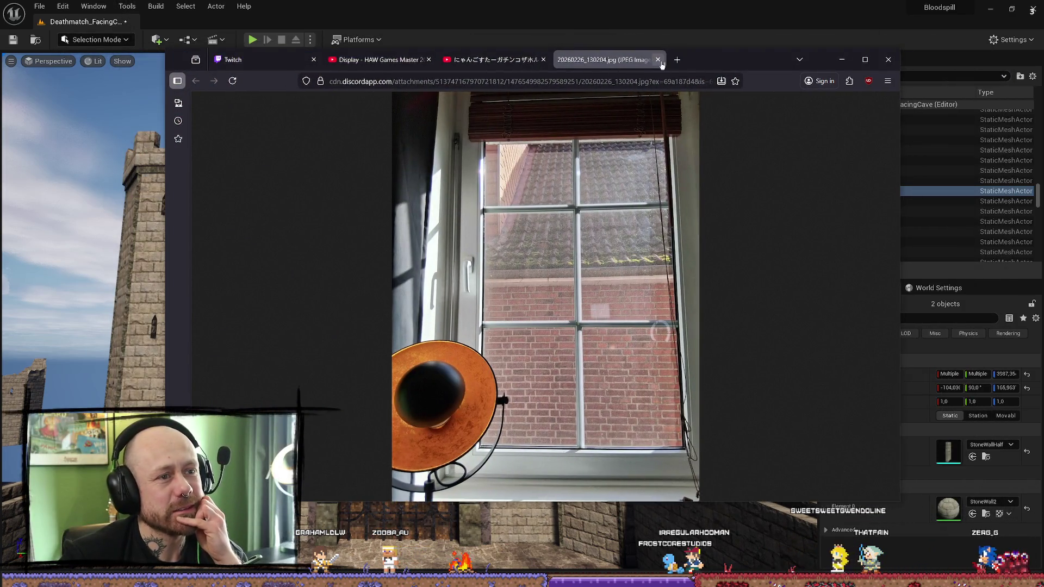
pyautogui.click(658, 59)
pyautogui.click(842, 60)
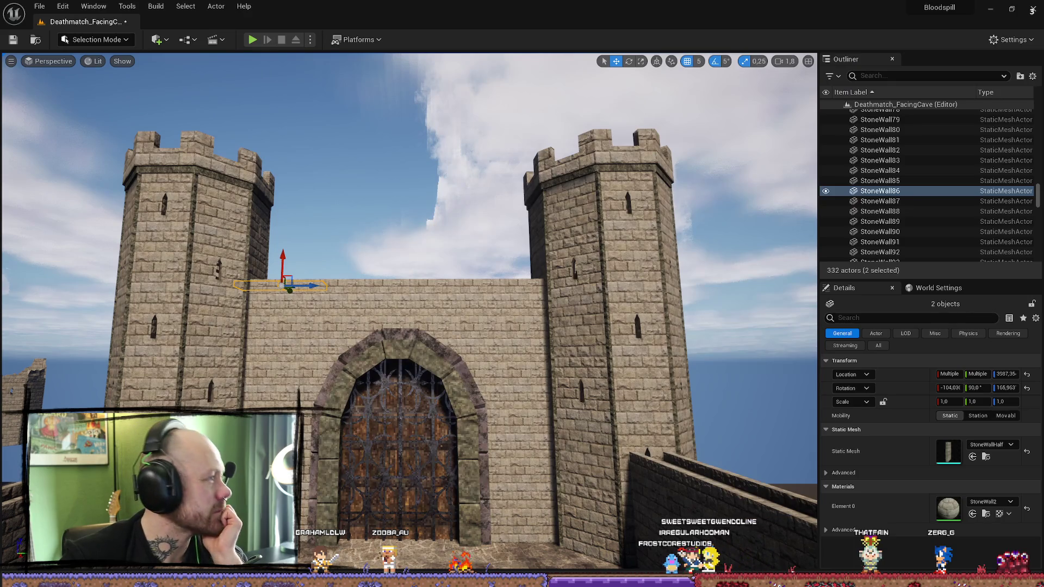
# Step: Look along the gate wall top, select the loose slab there and focus on it
pyautogui.moveTo(582, 243)
pyautogui.mouseDown()
pyautogui.moveTo(555, 229)
pyautogui.moveTo(544, 239)
pyautogui.moveTo(550, 256)
pyautogui.mouseUp()
pyautogui.moveTo(307, 320); pyautogui.dragTo(306, 320)
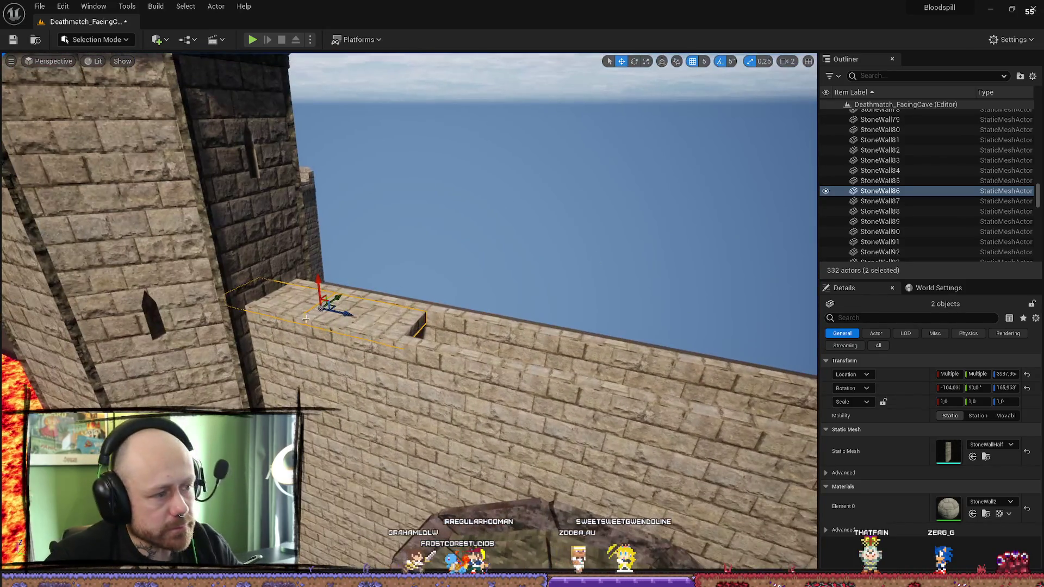
pyautogui.keyDown('ctrl'); pyautogui.click(321, 242); pyautogui.keyUp('ctrl')
pyautogui.press('f')
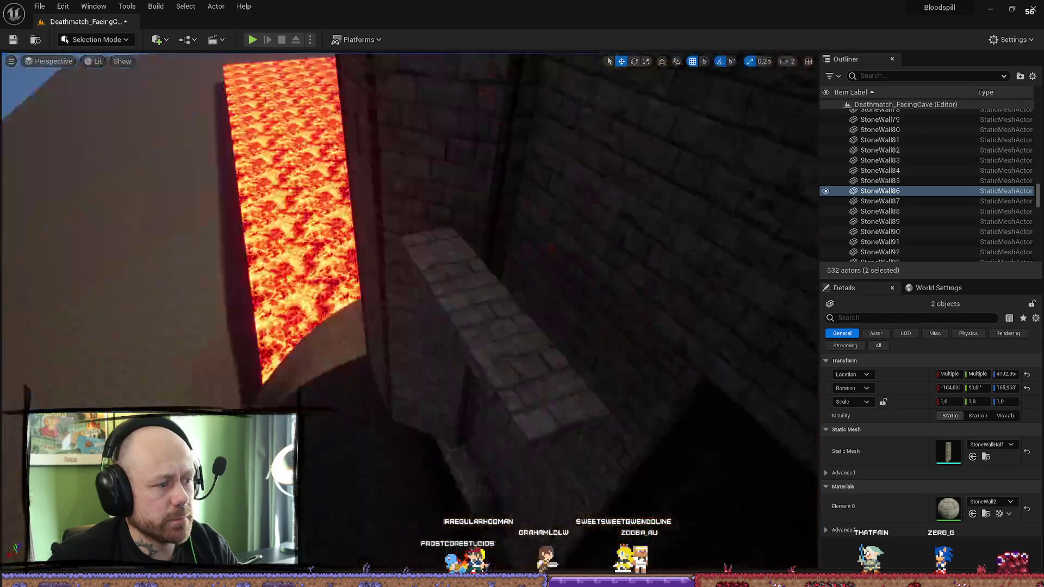
# Step: Delete the loose slab StoneWall56 and the upper block StoneWall163 near the tower
pyautogui.press('Delete')
pyautogui.moveTo(464, 330)
pyautogui.mouseDown()
pyautogui.moveTo(457, 296)
pyautogui.moveTo(423, 318)
pyautogui.mouseUp()
pyautogui.click(457, 296)
pyautogui.scroll(5, 423, 318)
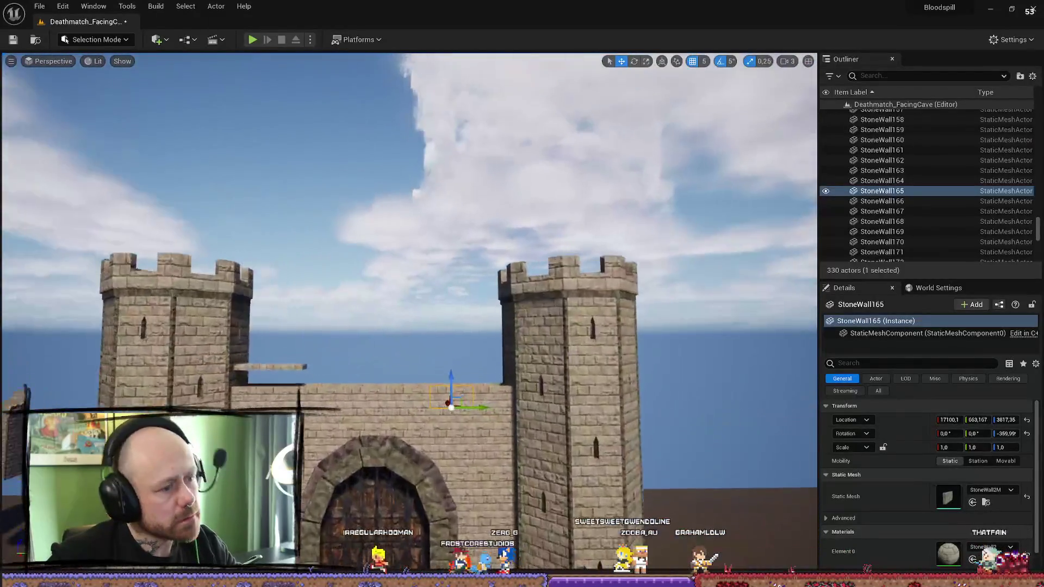
pyautogui.press('Escape')
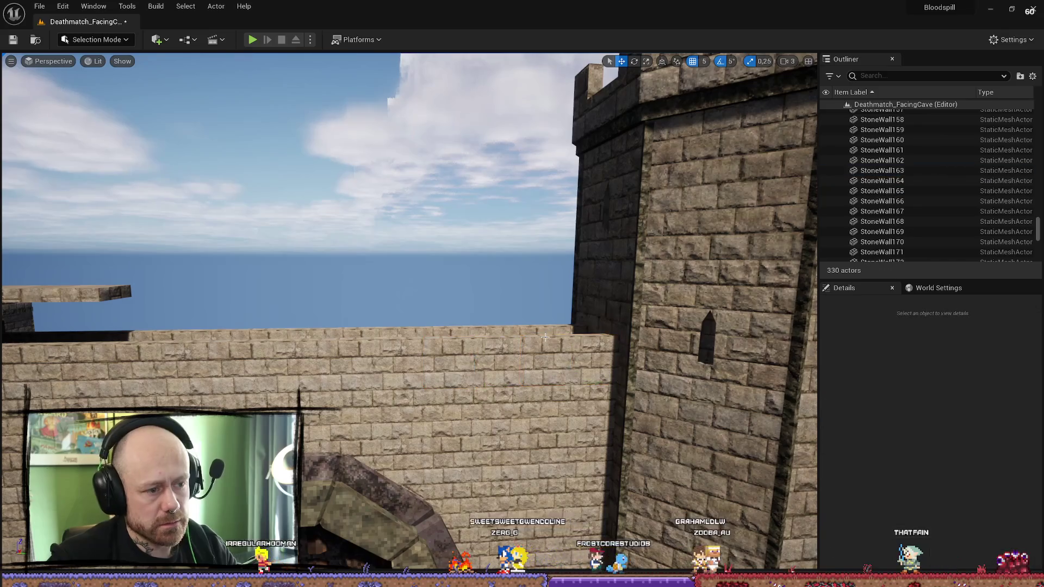
pyautogui.click(546, 334)
pyautogui.press('Delete')
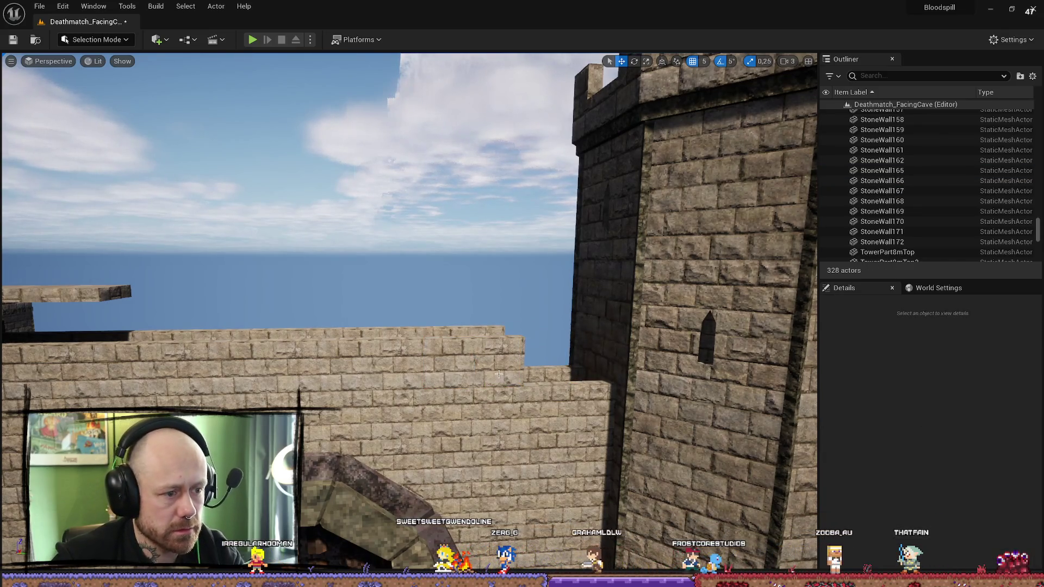
pyautogui.click(498, 374)
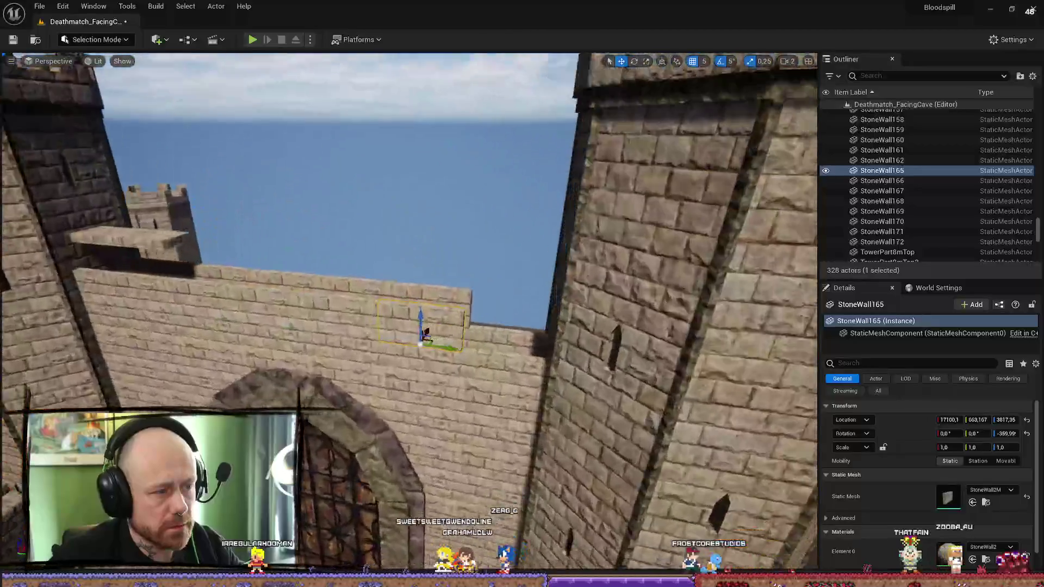
# Step: Give StoneWall165 the RuinPart_010 mesh, found by searching 'ruin'
pyautogui.press('f')
pyautogui.click(990, 490)
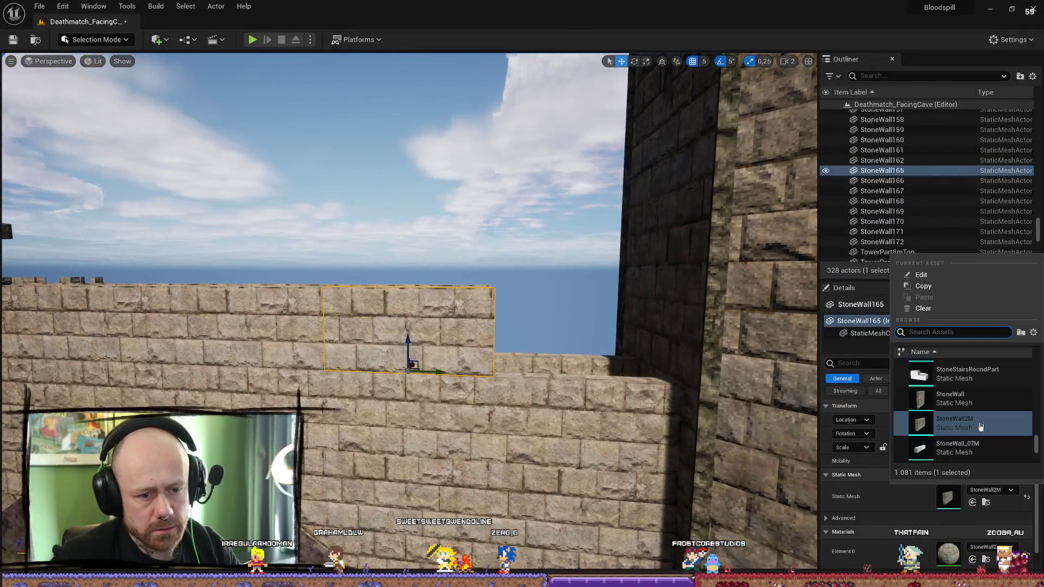
pyautogui.write('ruin')
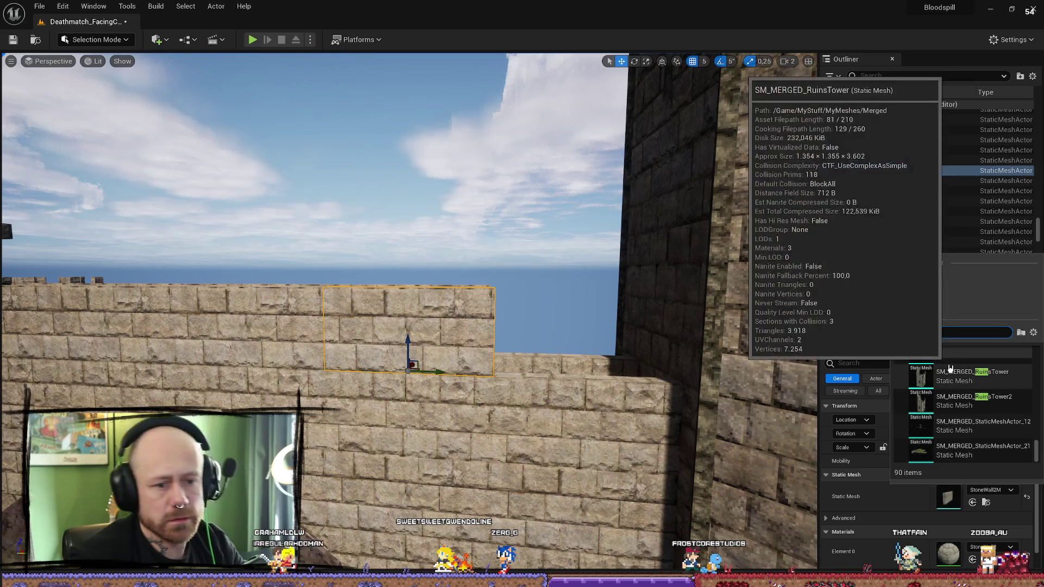
pyautogui.scroll(3, 935, 381)
pyautogui.scroll(10, 925, 363)
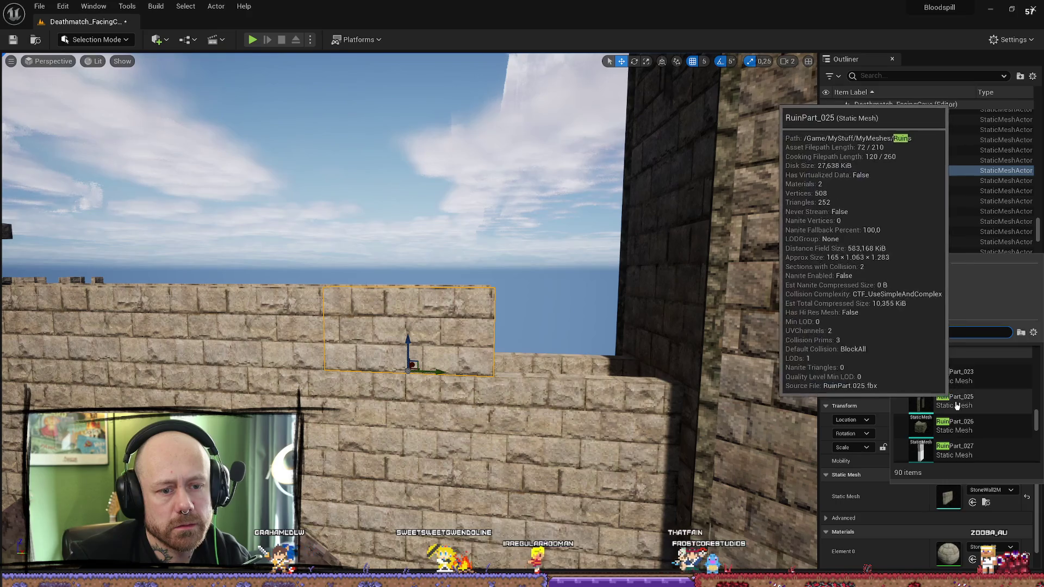
pyautogui.scroll(-1, 957, 405)
pyautogui.scroll(14, 958, 405)
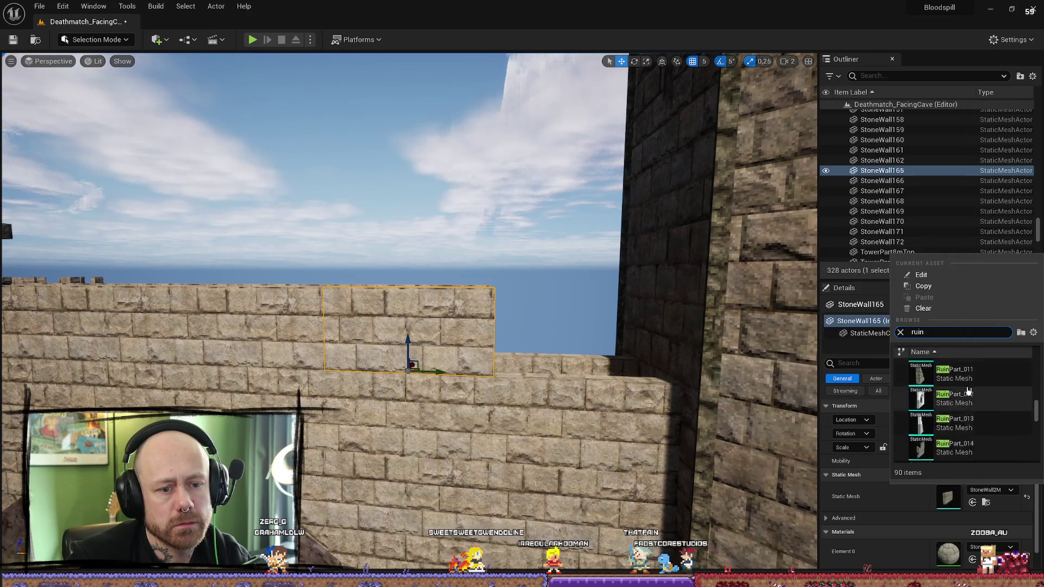
pyautogui.scroll(2, 969, 391)
pyautogui.click(960, 380)
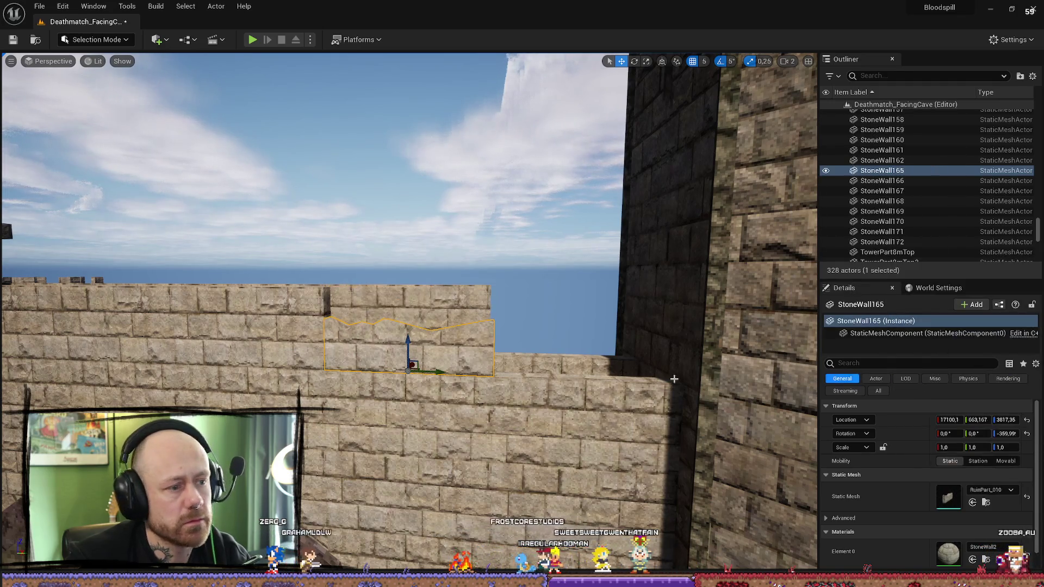
# Step: Check the neighbouring wall sections and bring up the ruin pieces in the asset browser
pyautogui.click(412, 298)
pyautogui.press('f')
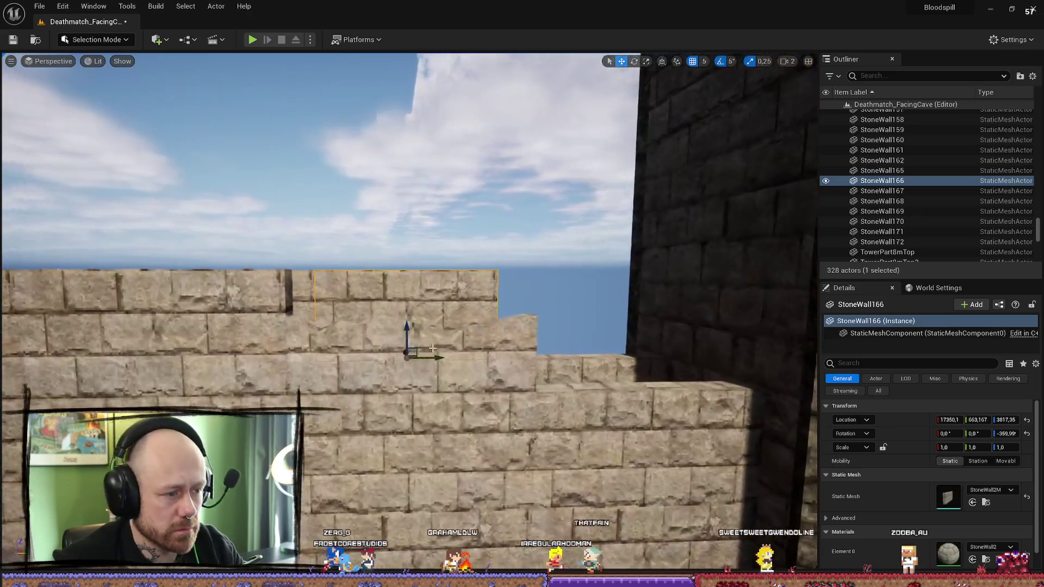
pyautogui.click(441, 370)
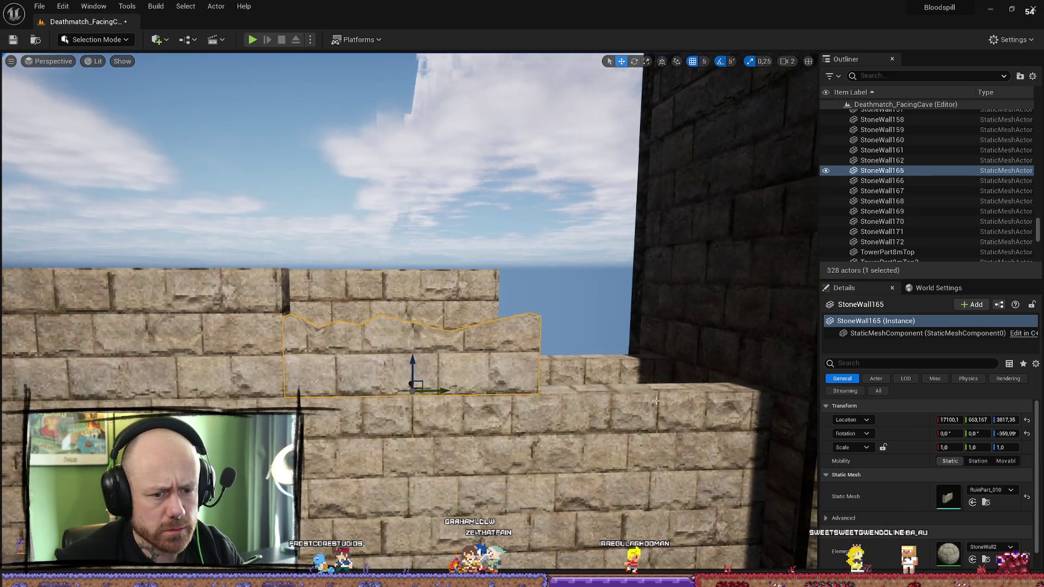
pyautogui.hotkey('ctrl', 'space')
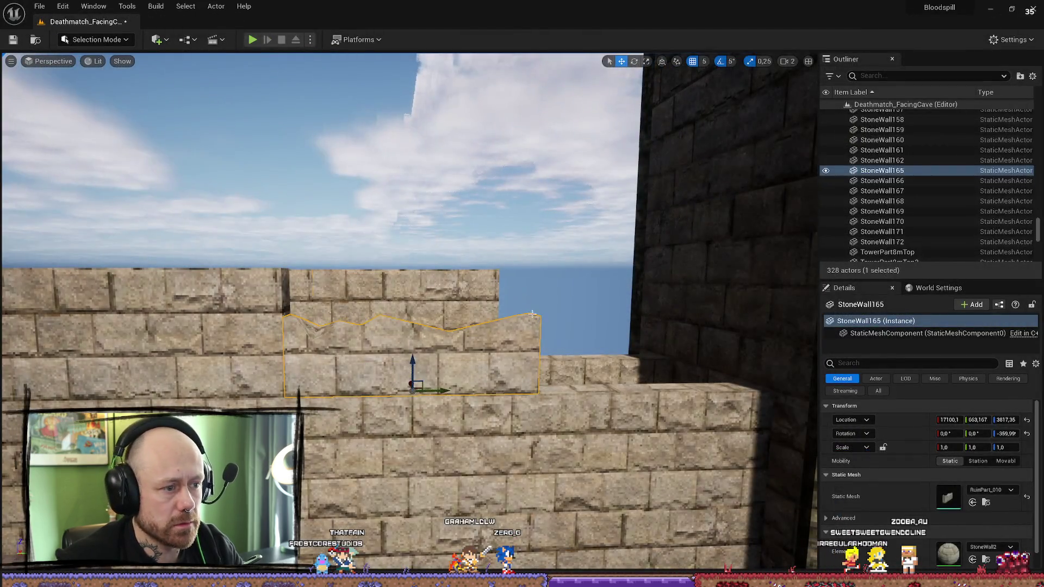
pyautogui.click(532, 314)
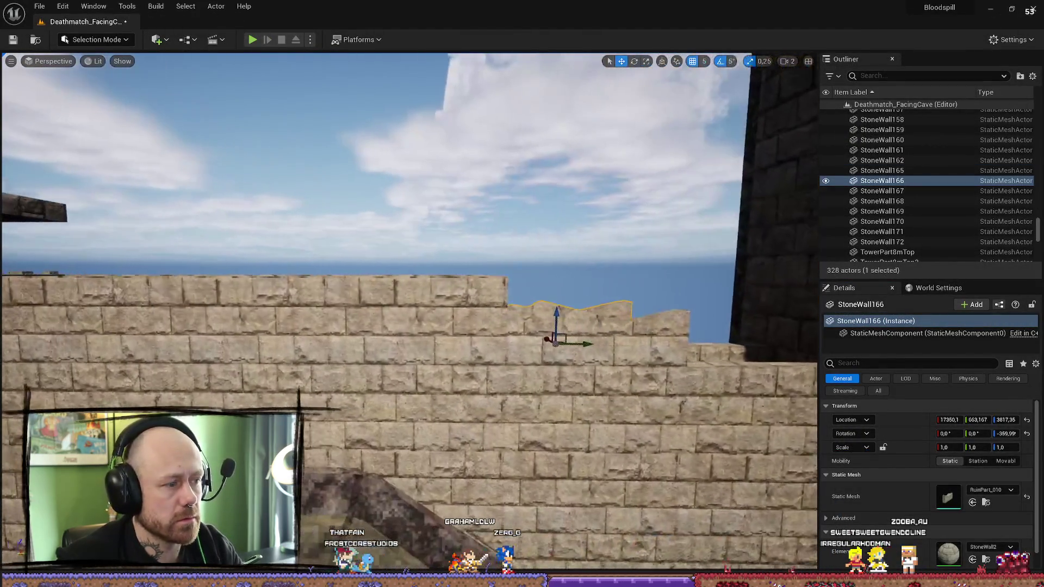
pyautogui.click(442, 338)
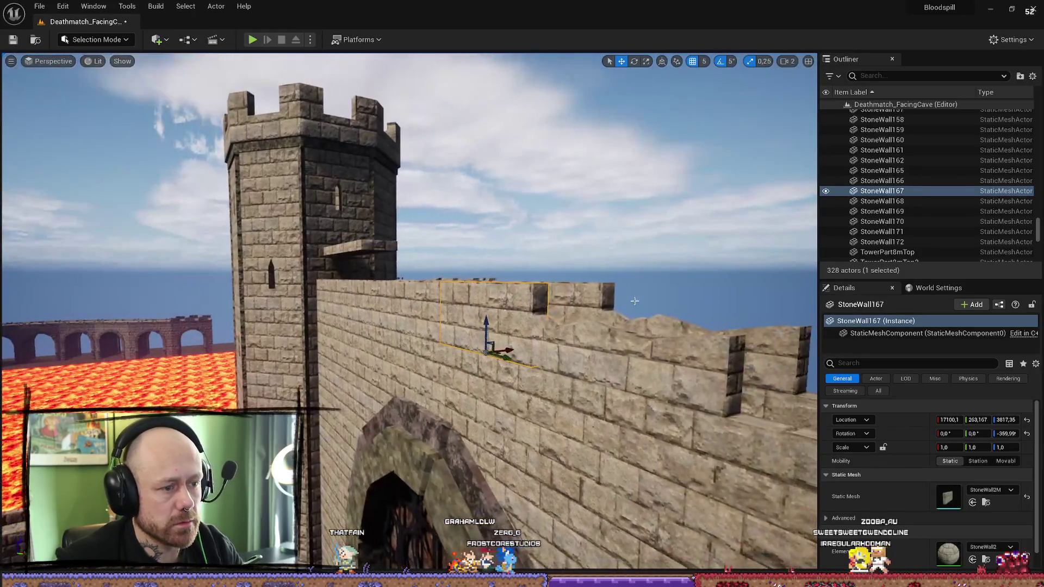
# Step: Apply RuinPart_009 from the Ruins folder to StoneWall167 and StoneWall168
pyautogui.keyDown('ctrl'); pyautogui.click(549, 318); pyautogui.keyUp('ctrl')
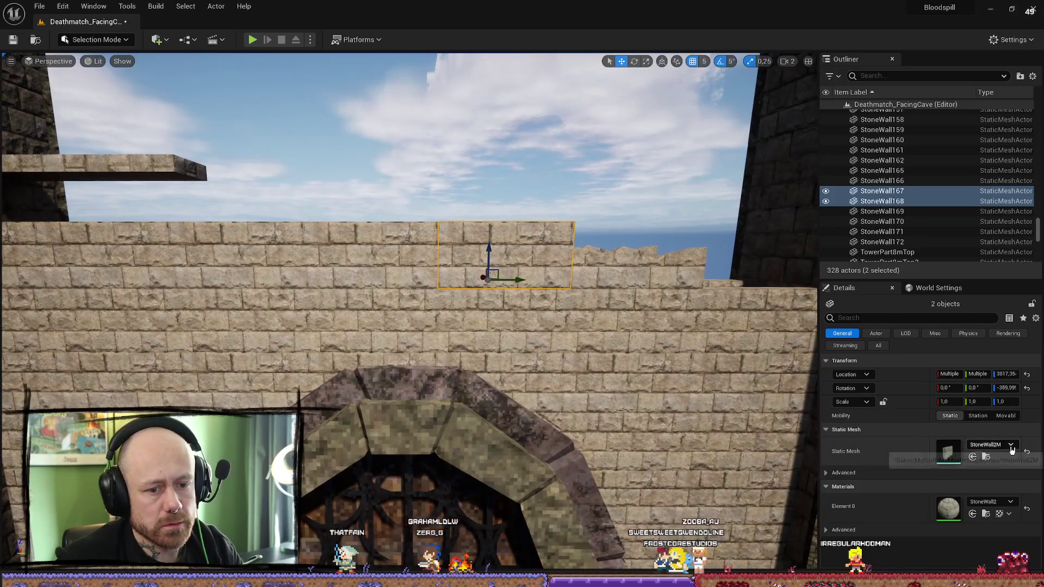
pyautogui.click(1012, 445)
pyautogui.write('ru')
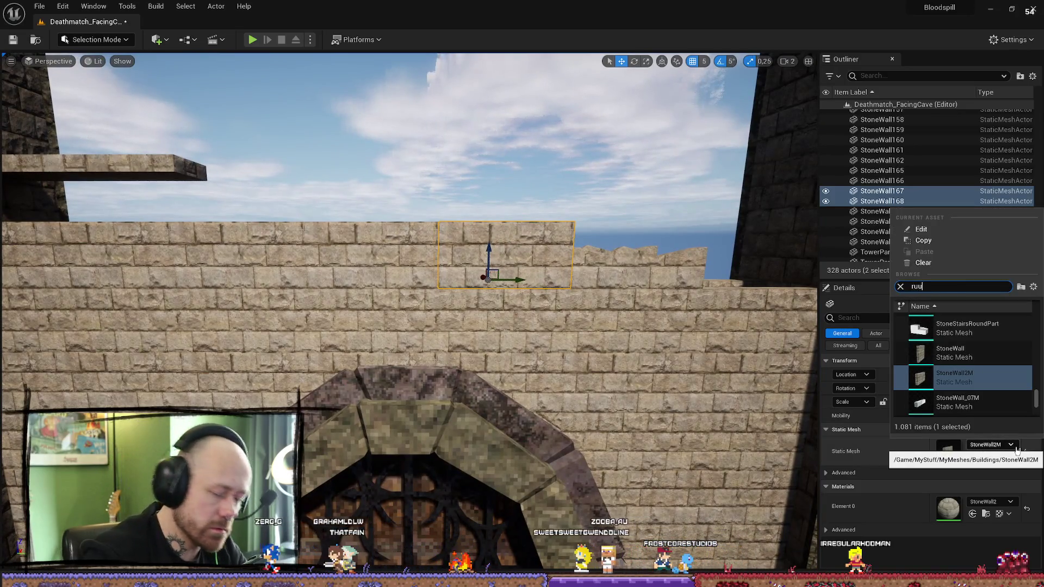
pyautogui.write('in')
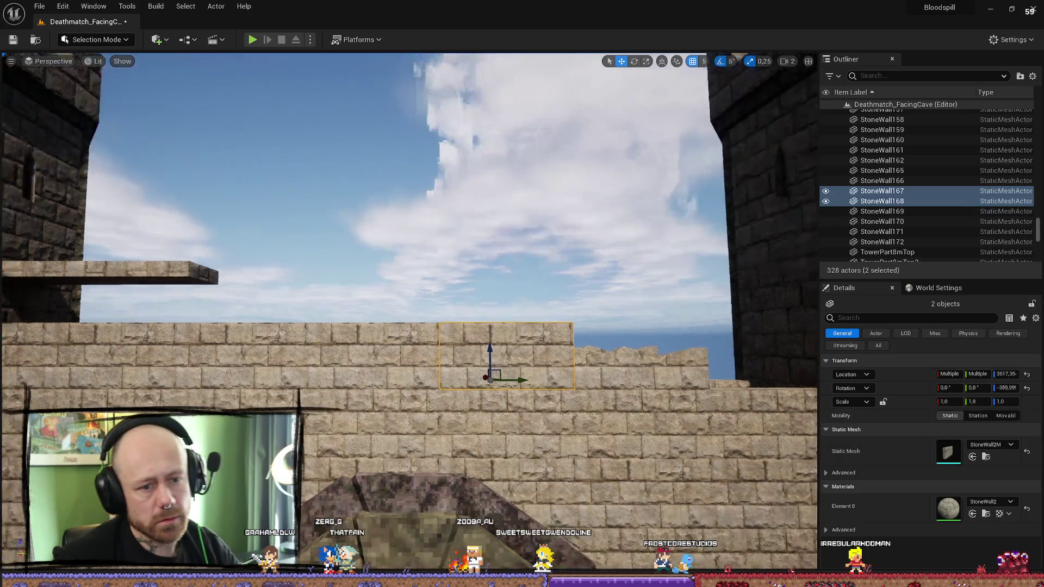
pyautogui.hotkey('ctrl', 'space')
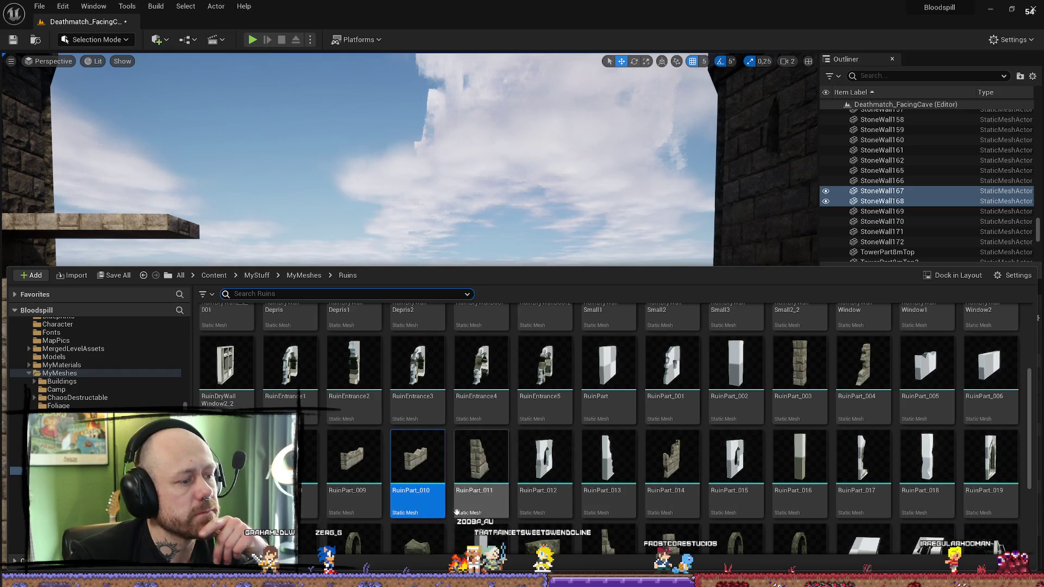
pyautogui.moveTo(381, 163)
pyautogui.mouseDown()
pyautogui.moveTo(381, 218)
pyautogui.moveTo(397, 232)
pyautogui.moveTo(403, 217)
pyautogui.moveTo(380, 196)
pyautogui.moveTo(381, 228)
pyautogui.moveTo(403, 217)
pyautogui.moveTo(389, 212)
pyautogui.moveTo(402, 217)
pyautogui.mouseUp()
pyautogui.click(1028, 453)
pyautogui.press('f')
pyautogui.click(554, 284)
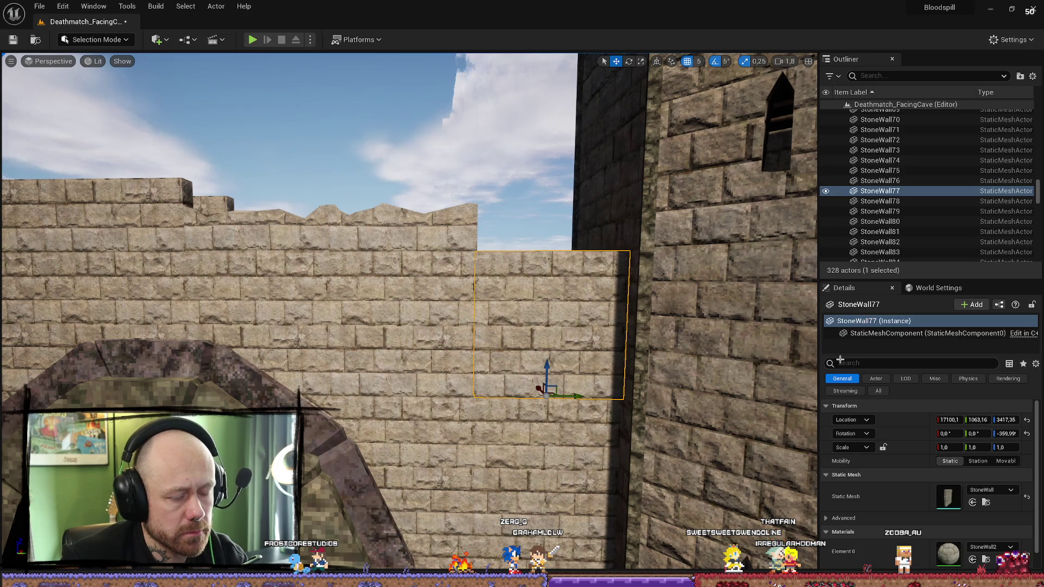
# Step: Browse the ruin pieces for StoneWall77 and pick RuinPart_011
pyautogui.click(1013, 491)
pyautogui.click(704, 422)
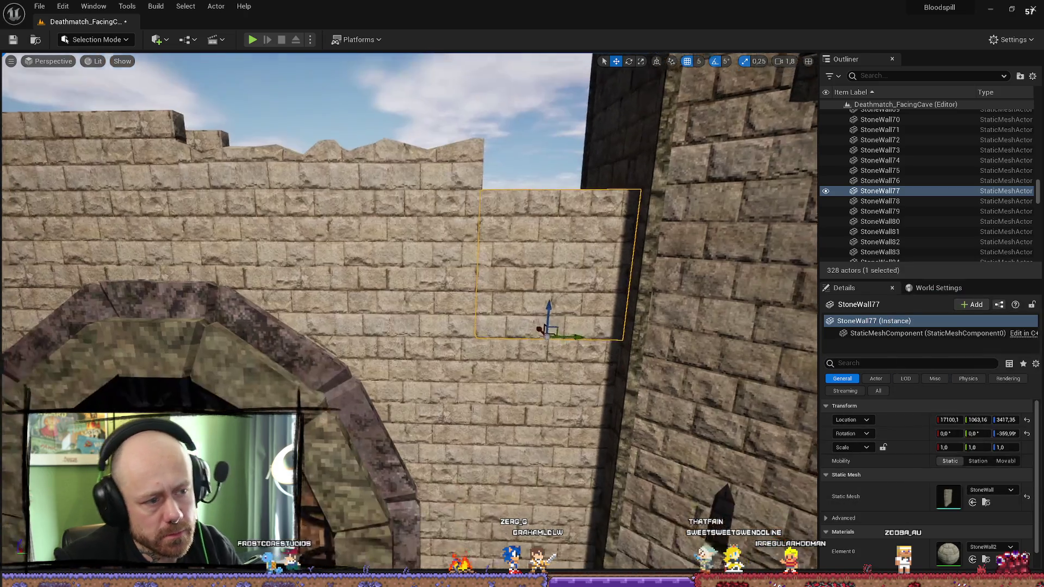
pyautogui.hotkey('ctrl', 'space')
pyautogui.click(480, 460)
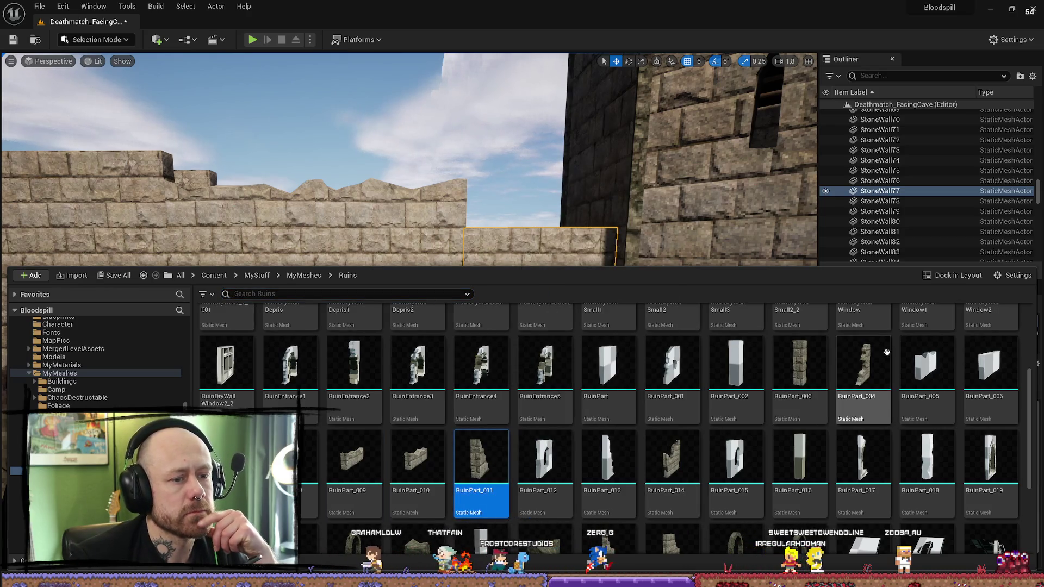
# Step: Apply RuinPart_029 to StoneWall77, undo it, and pick RuinPart_030 instead
pyautogui.scroll(-3, 434, 436)
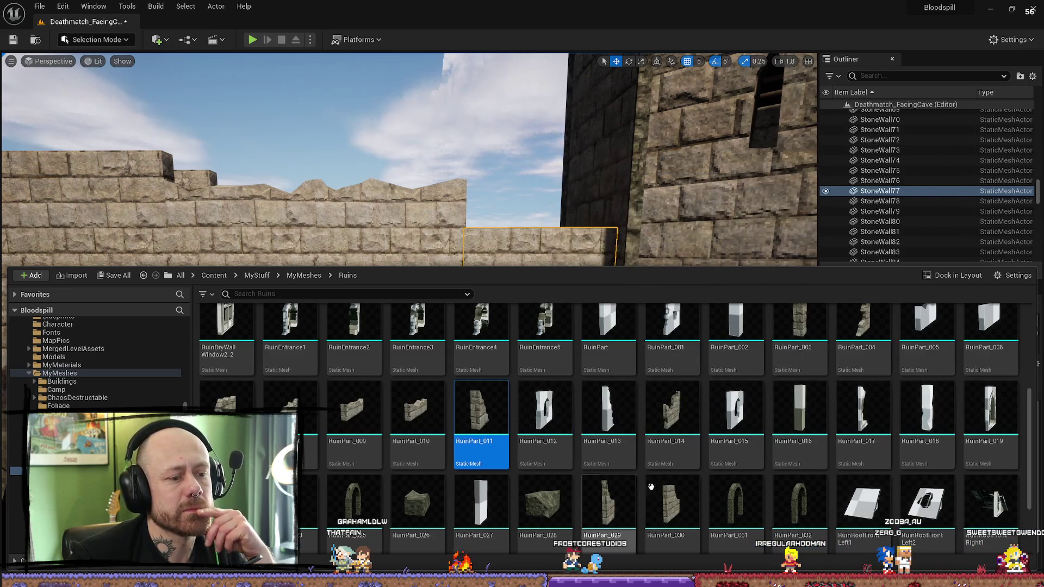
pyautogui.moveTo(714, 508)
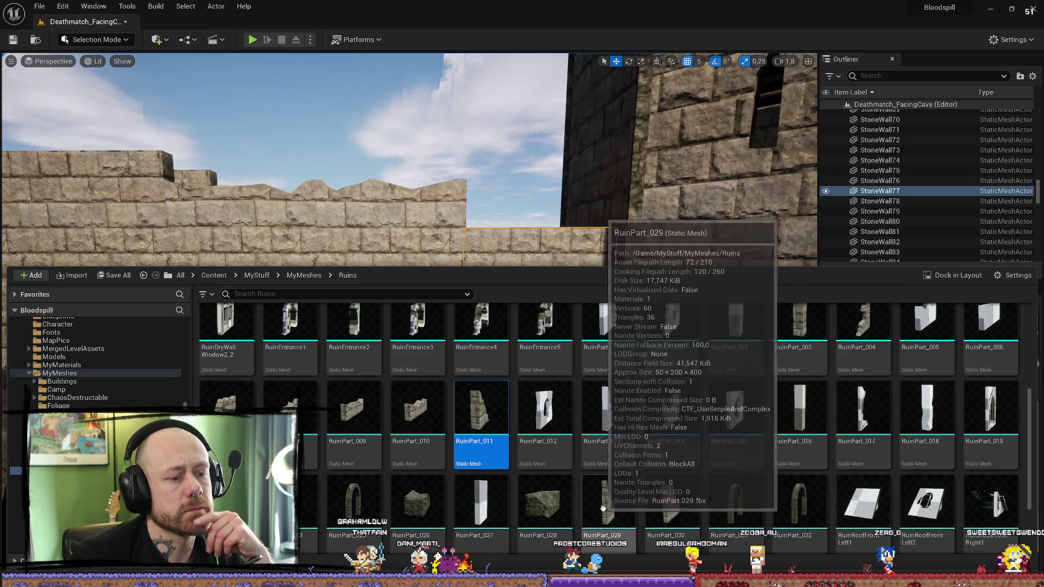
pyautogui.click(624, 505)
pyautogui.scroll(-3, 679, 191)
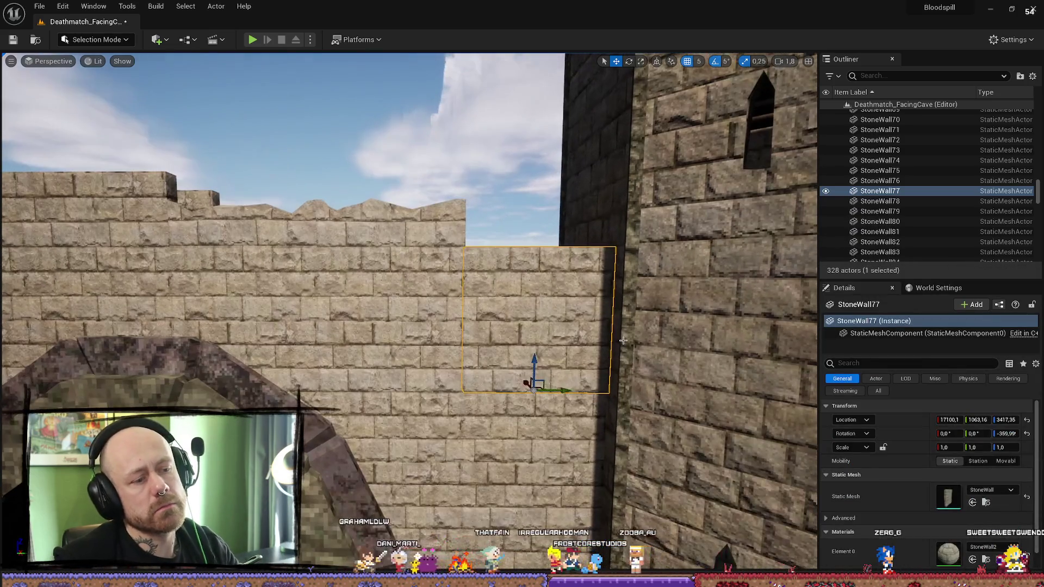
pyautogui.click(974, 503)
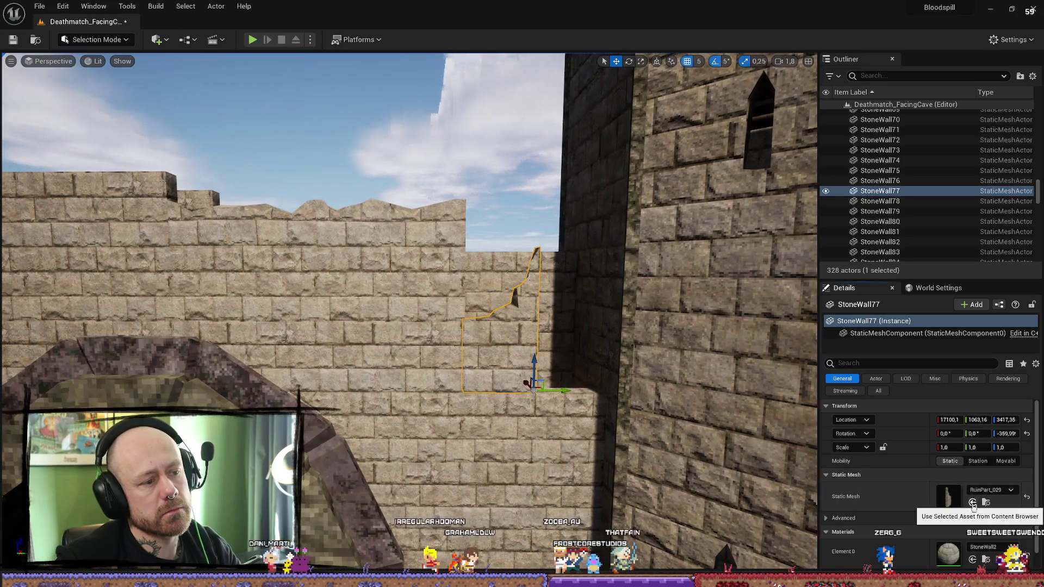
pyautogui.hotkey('ctrl', 'z')
pyautogui.hotkey('ctrl', 'space')
pyautogui.click(675, 503)
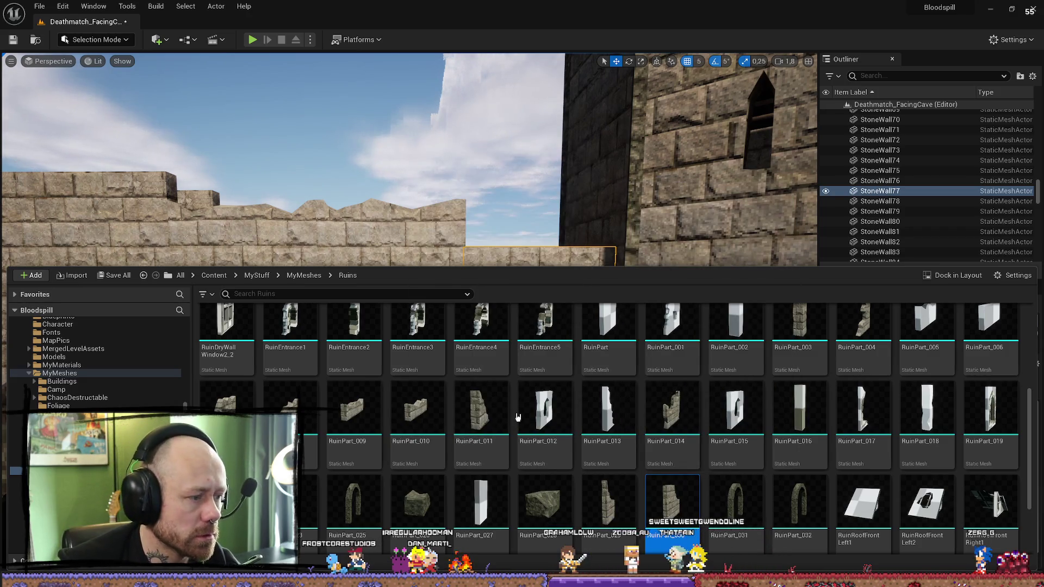
# Step: Apply RuinPart_014 from the Content Drawer to StoneWall77
pyautogui.scroll(3, 801, 385)
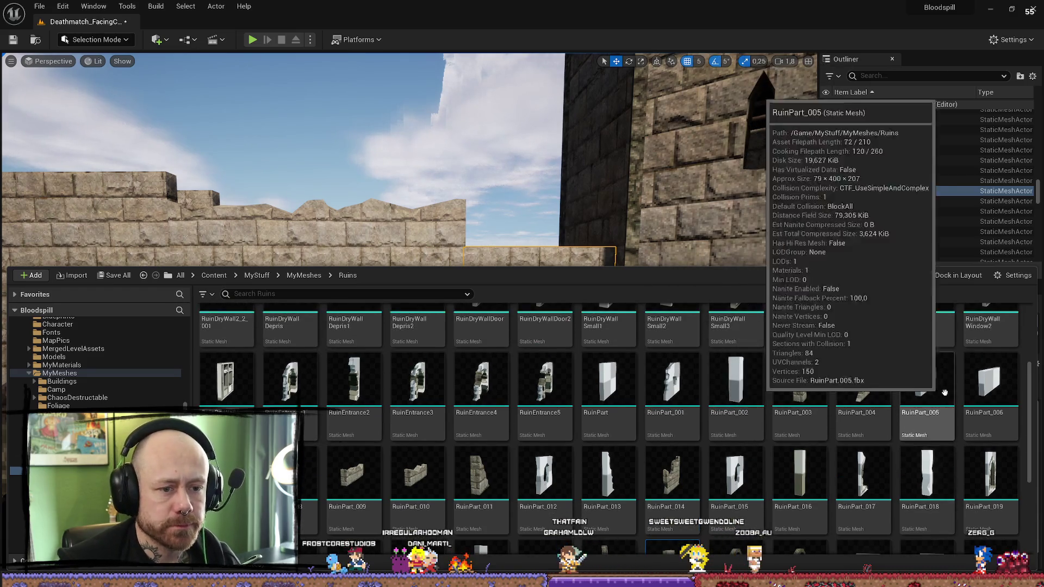
pyautogui.scroll(-1, 926, 363)
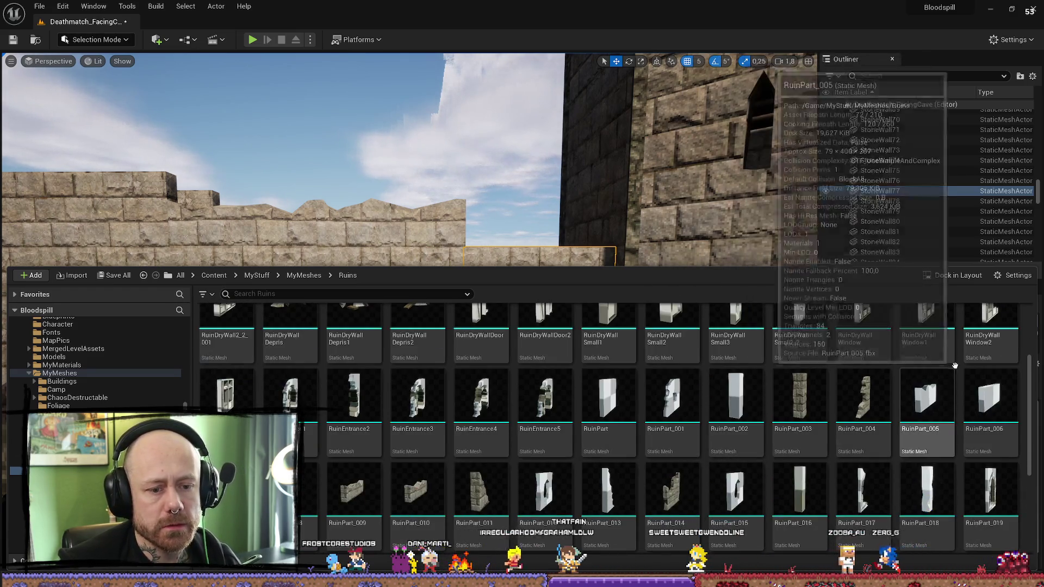
pyautogui.scroll(-2, 930, 424)
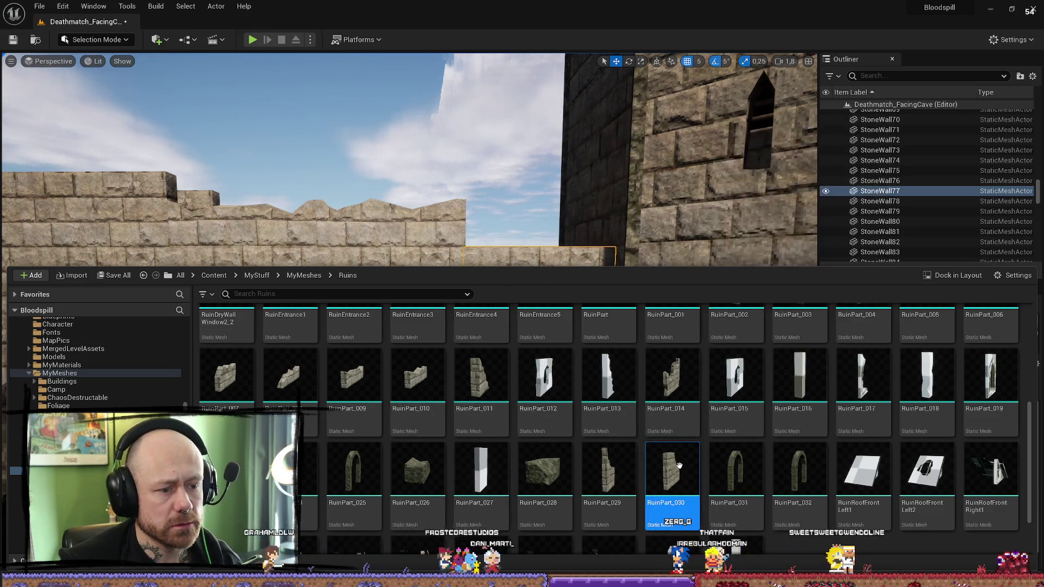
pyautogui.click(682, 397)
pyautogui.hotkey('ctrl', 'space')
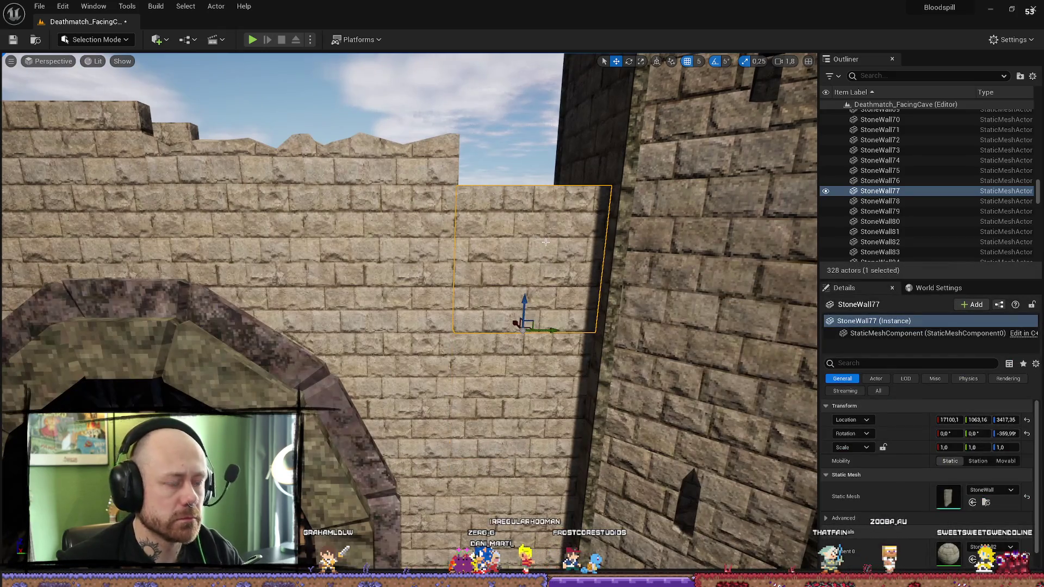
pyautogui.click(973, 502)
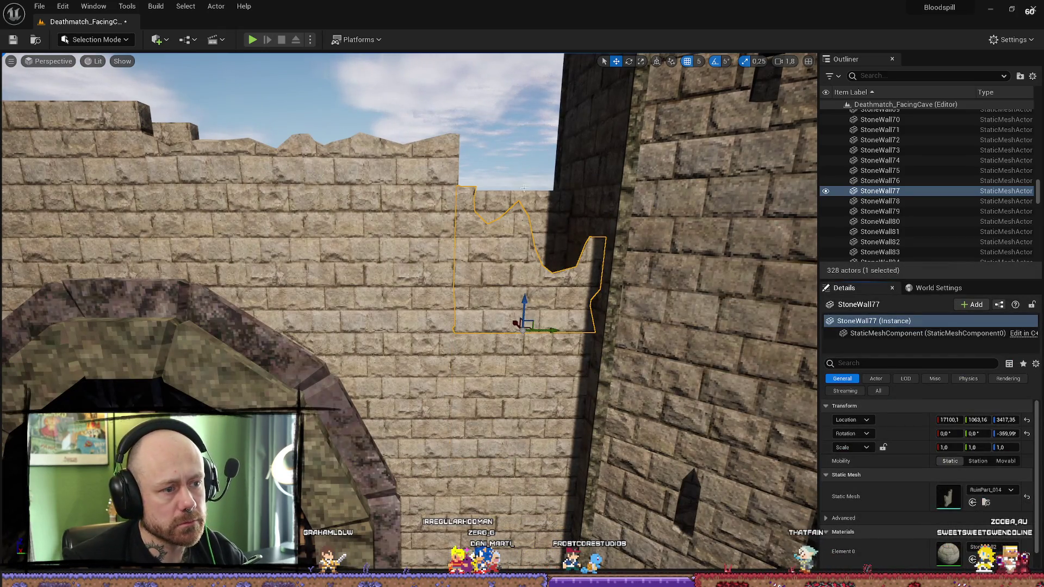
# Step: Select StoneWall78, StoneWall79, then StoneWall165 and StoneWall166, and reopen the ruin meshes
pyautogui.click(557, 210)
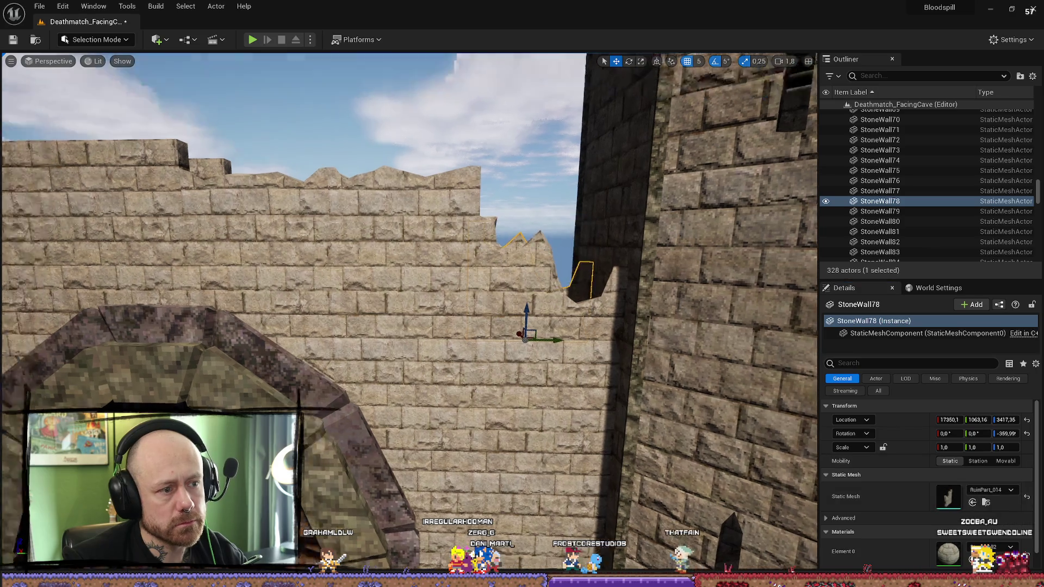
pyautogui.press('s')
pyautogui.press('w')
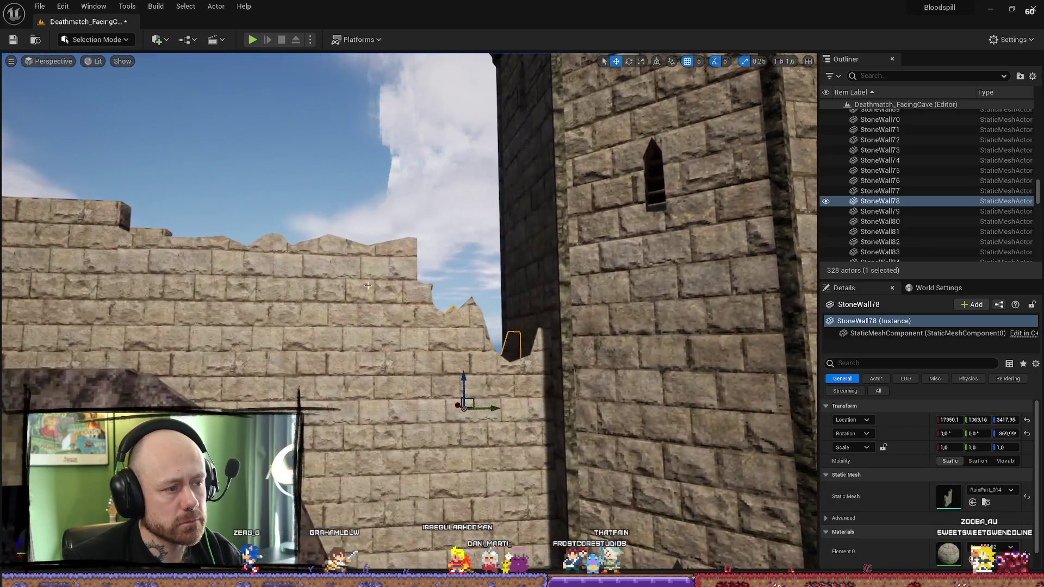
pyautogui.click(880, 211)
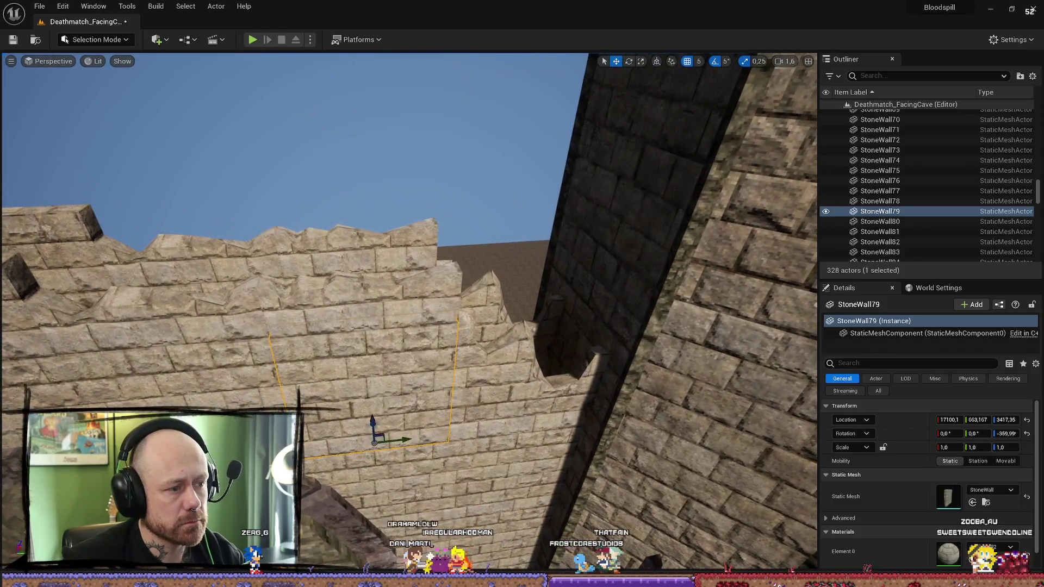
pyautogui.click(361, 303)
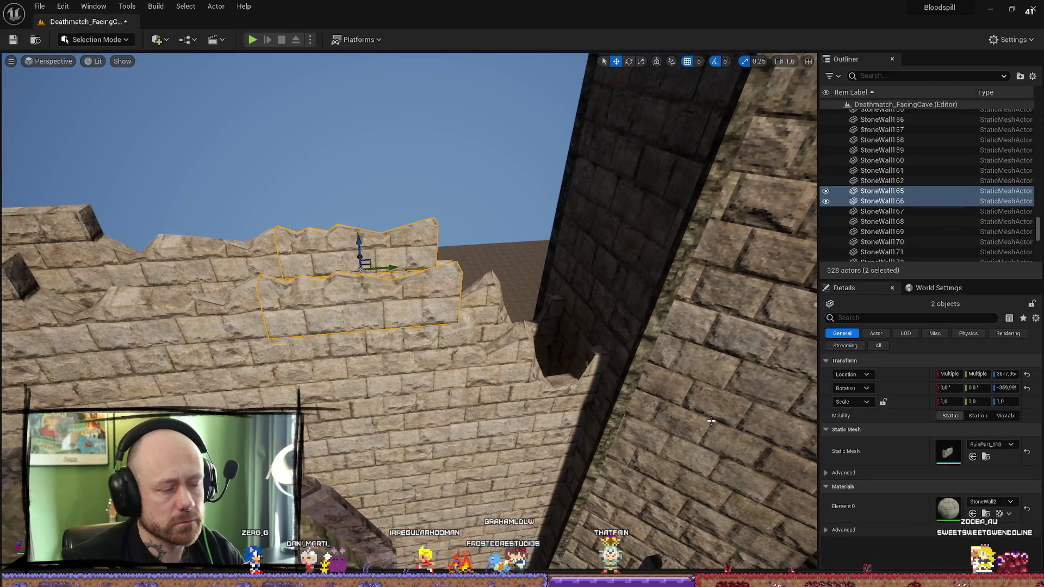
pyautogui.hotkey('ctrl', 'space')
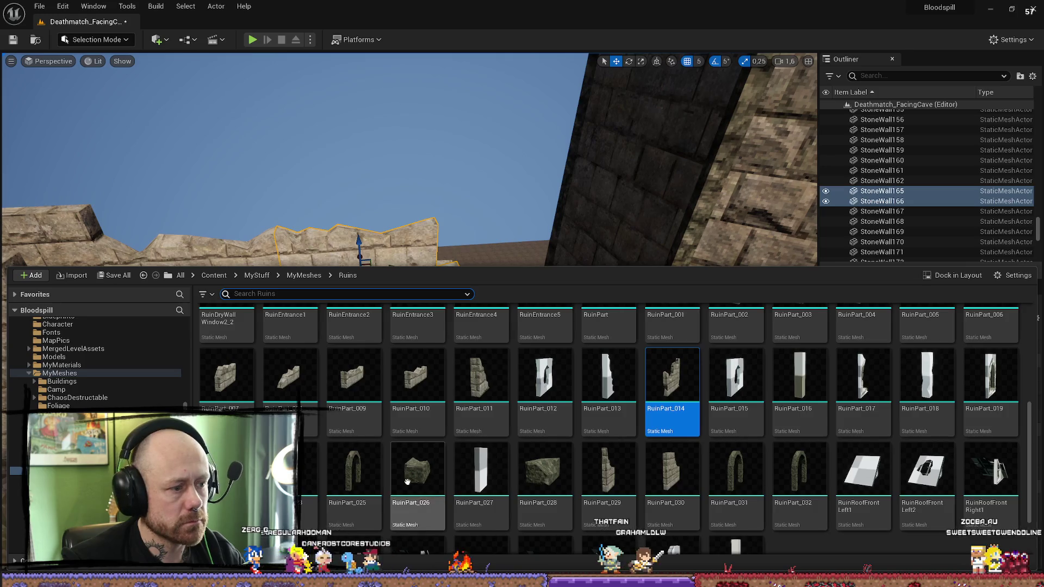
# Step: Browse the ruin meshes in the asset browser while framing the gatehouse wall
pyautogui.moveTo(574, 170)
pyautogui.mouseDown()
pyautogui.moveTo(555, 272)
pyautogui.moveTo(555, 171)
pyautogui.mouseUp()
pyautogui.hotkey('ctrl', 'space')
pyautogui.moveTo(538, 429)
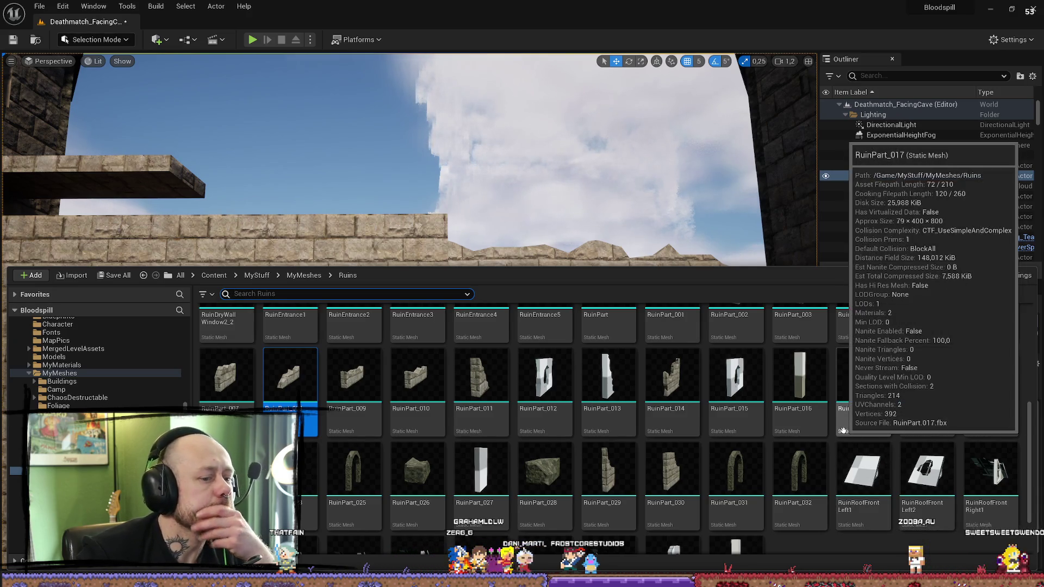
pyautogui.scroll(1, 843, 443)
pyautogui.moveTo(843, 442)
pyautogui.scroll(-1, 846, 440)
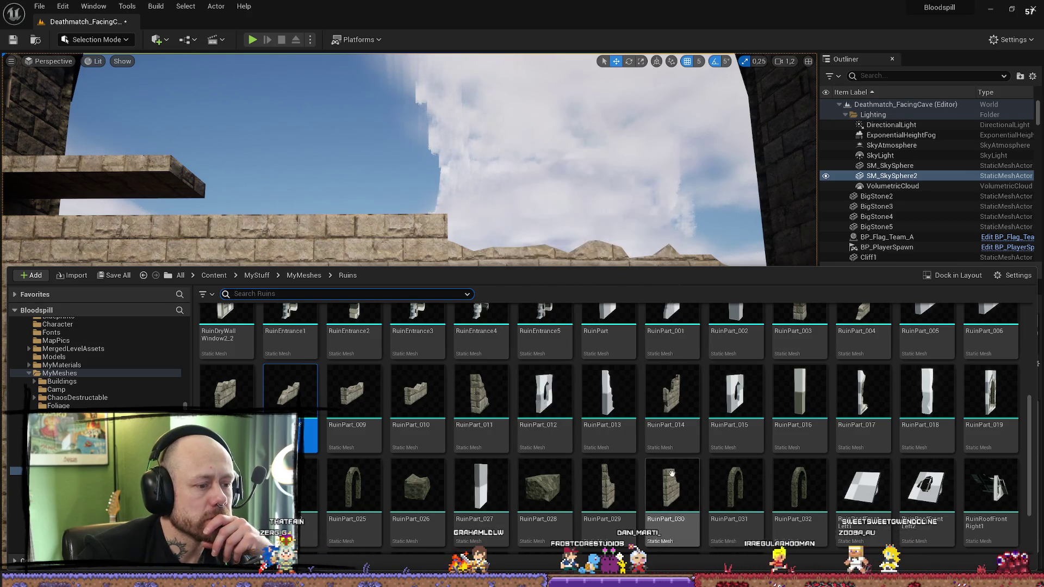
pyautogui.scroll(1, 728, 407)
pyautogui.scroll(2, 729, 407)
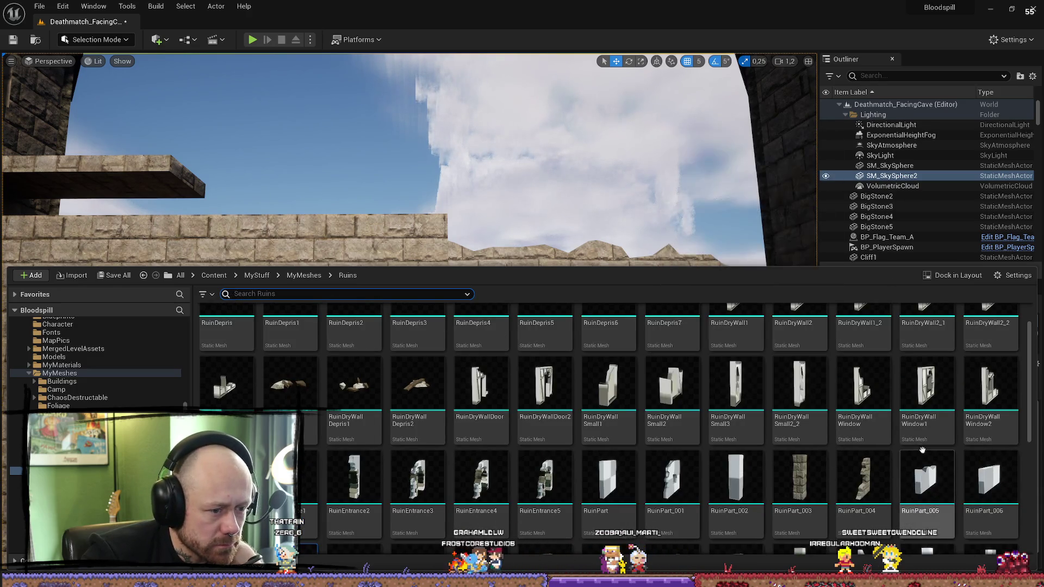
pyautogui.click(769, 226)
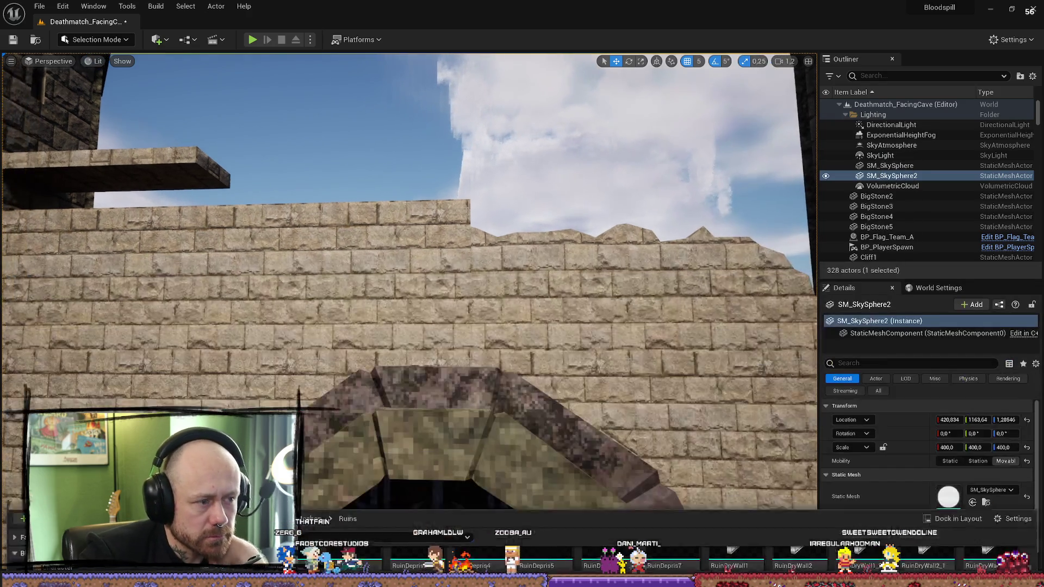
pyautogui.moveTo(726, 225); pyautogui.dragTo(735, 226)
pyautogui.moveTo(431, 229); pyautogui.dragTo(431, 207)
# Step: Select StoneWall169 and StoneWall170 and assign both the RuinPart_005 ruin mesh
pyautogui.click(419, 218)
pyautogui.keyDown('ctrl'); pyautogui.click(430, 207); pyautogui.keyUp('ctrl')
pyautogui.press('f')
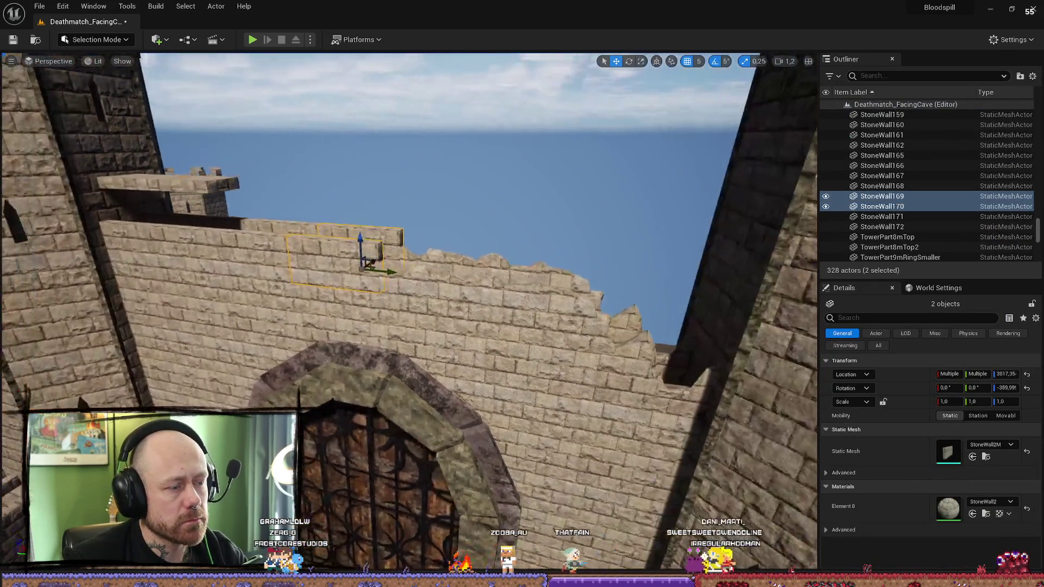
pyautogui.hotkey('ctrl', 'space')
pyautogui.scroll(-1, 869, 429)
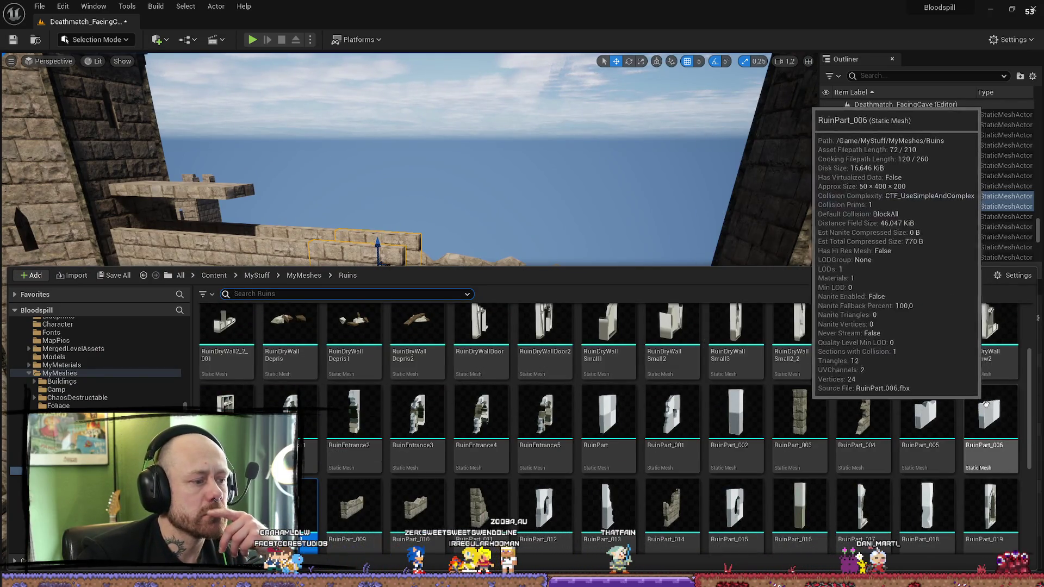
pyautogui.click(947, 422)
pyautogui.scroll(3, 647, 204)
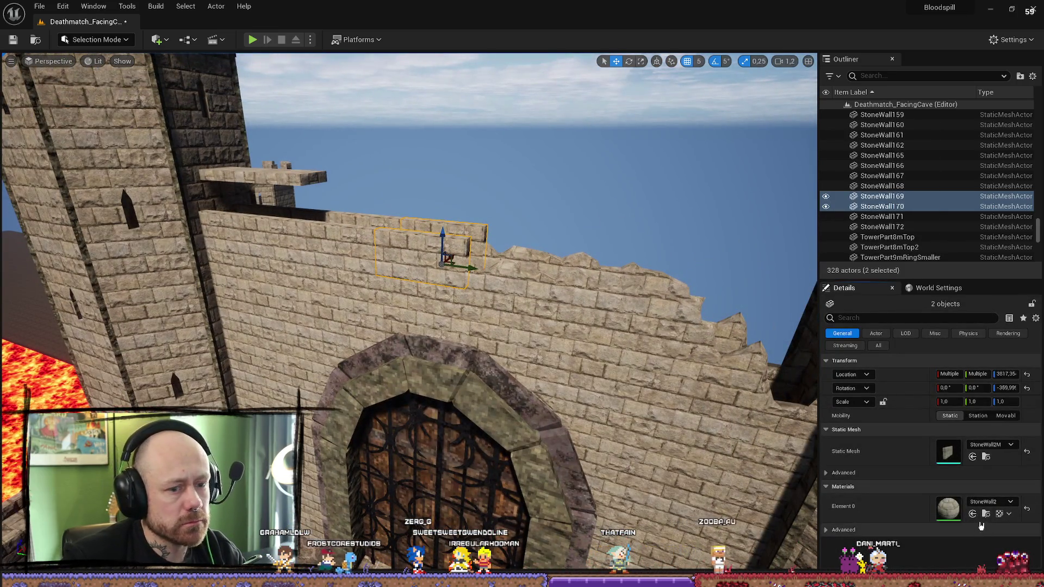
pyautogui.click(972, 457)
pyautogui.scroll(5, 408, 310)
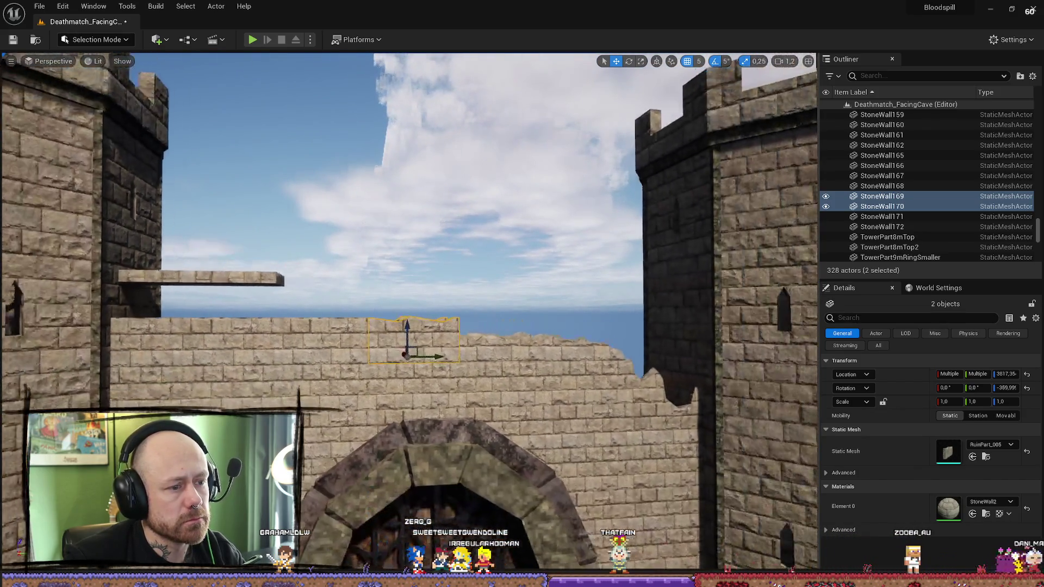
pyautogui.scroll(-5, 408, 310)
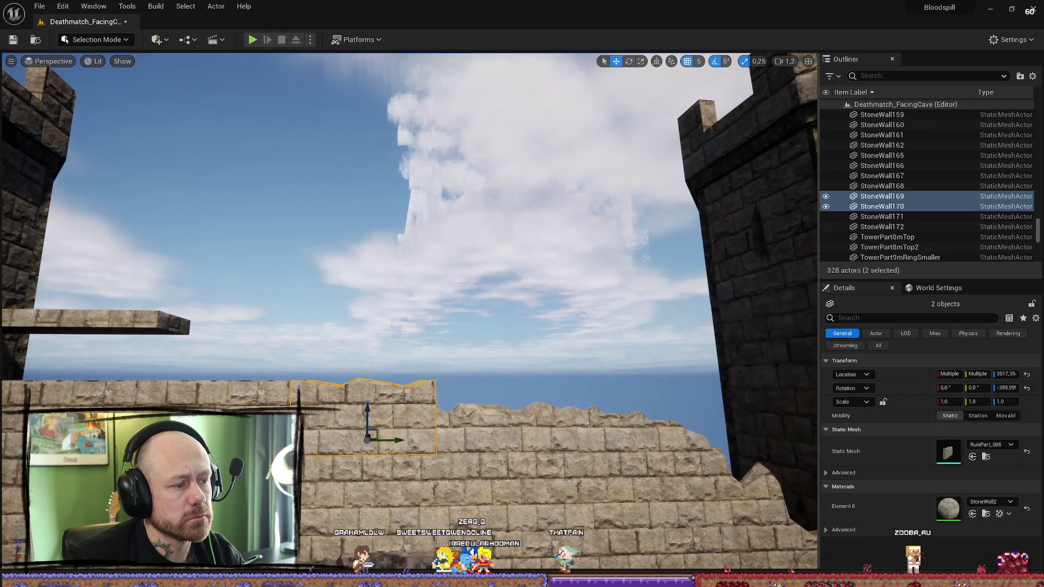
pyautogui.moveTo(408, 310)
pyautogui.mouseDown()
pyautogui.moveTo(407, 375)
pyautogui.moveTo(391, 313)
pyautogui.moveTo(370, 315)
pyautogui.moveTo(414, 299)
pyautogui.moveTo(413, 256)
pyautogui.moveTo(414, 304)
pyautogui.moveTo(495, 216)
pyautogui.moveTo(495, 255)
pyautogui.moveTo(484, 155)
pyautogui.mouseUp()
# Step: Select the jutting slabs StoneWall86 and StoneWall131 by the left tower and inspect the wall top
pyautogui.click(495, 216)
pyautogui.moveTo(492, 237)
pyautogui.mouseDown()
pyautogui.moveTo(465, 207)
pyautogui.moveTo(468, 182)
pyautogui.mouseUp()
pyautogui.click(467, 182)
pyautogui.moveTo(399, 179); pyautogui.dragTo(332, 178)
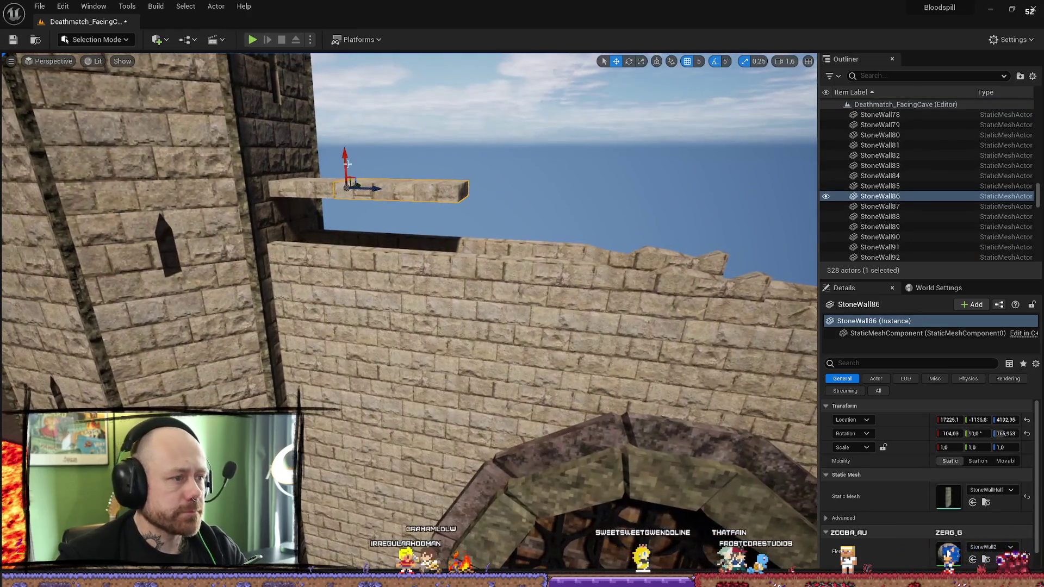
pyautogui.keyDown('ctrl'); pyautogui.click(333, 179); pyautogui.keyUp('ctrl')
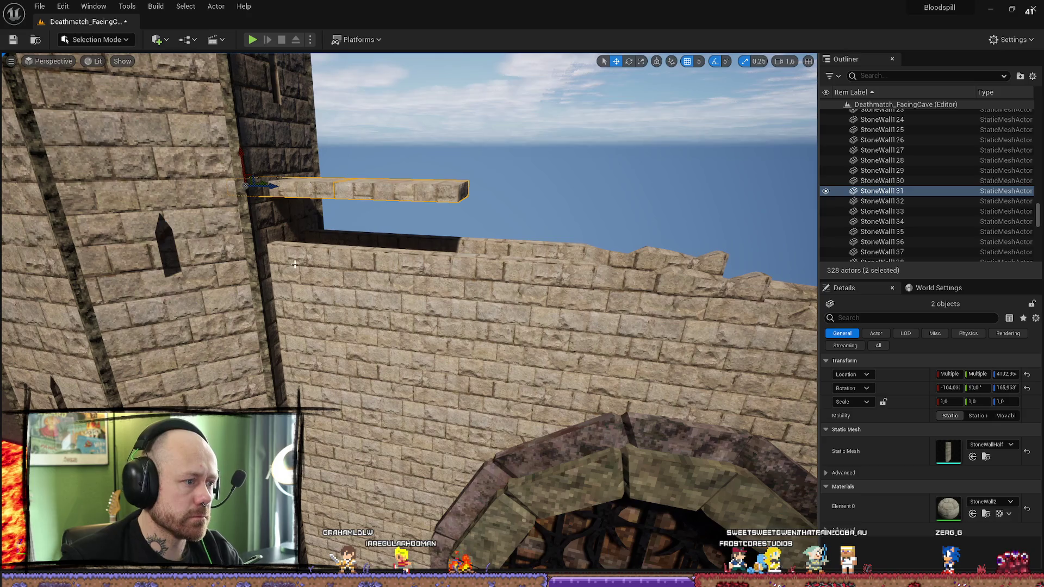
pyautogui.hotkey('ctrl', 'z')
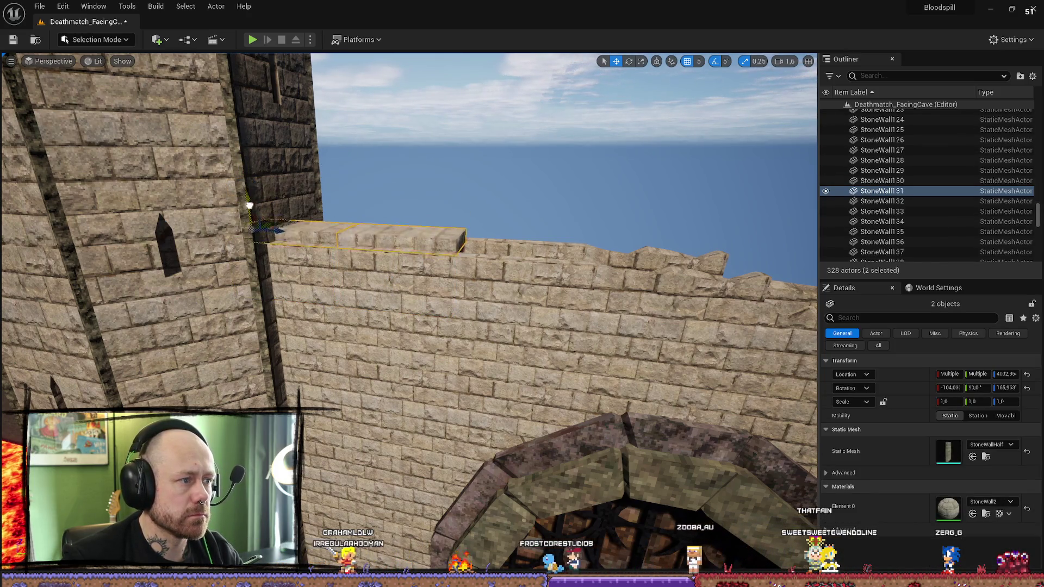
pyautogui.moveTo(253, 231)
pyautogui.mouseDown()
pyautogui.moveTo(218, 218)
pyautogui.moveTo(231, 247)
pyautogui.moveTo(285, 222)
pyautogui.mouseUp()
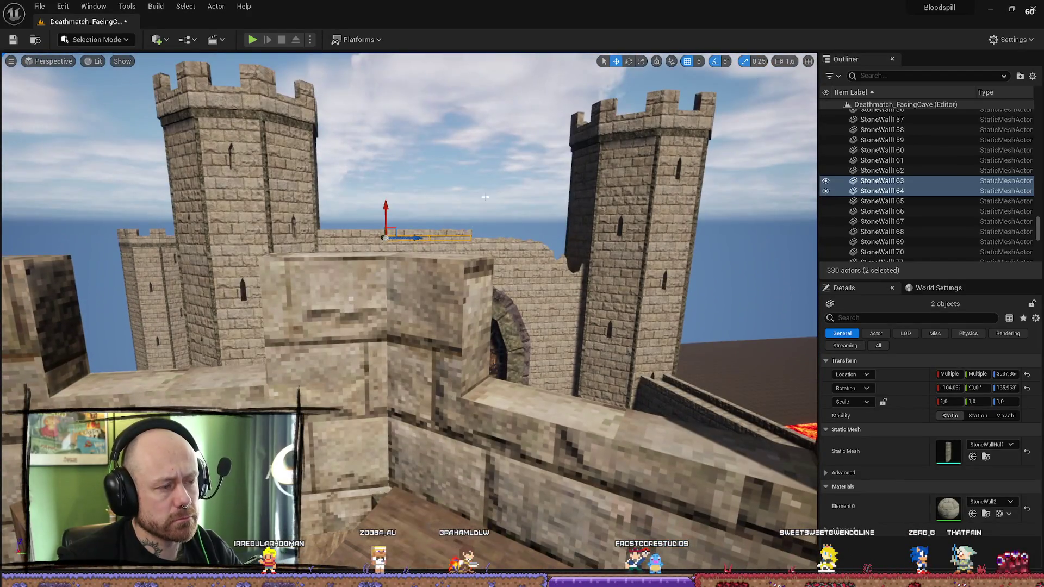
pyautogui.click(486, 196)
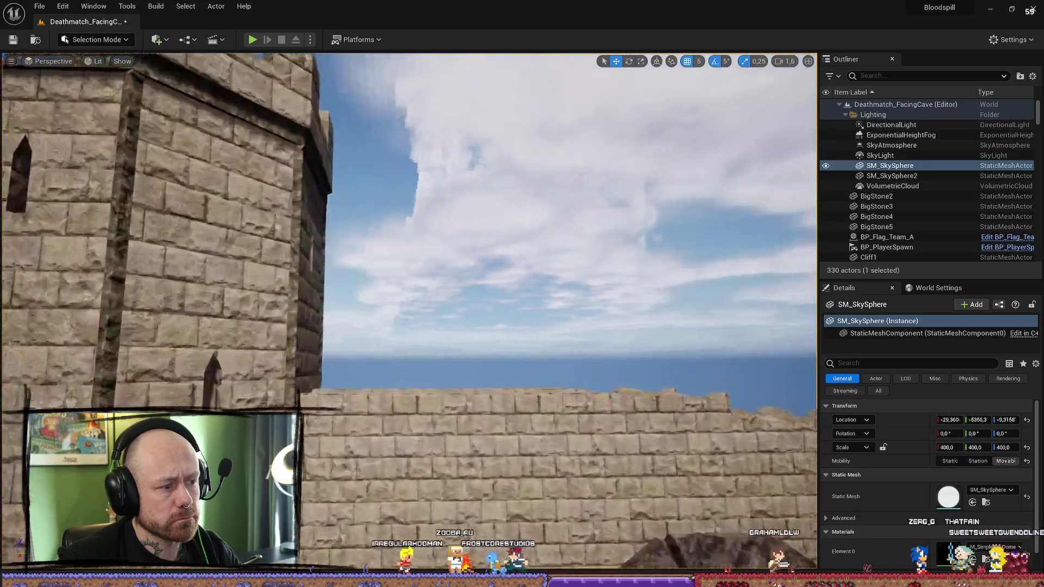
# Step: Delete two flat pieces from the top of the wall
pyautogui.scroll(5, 409, 310)
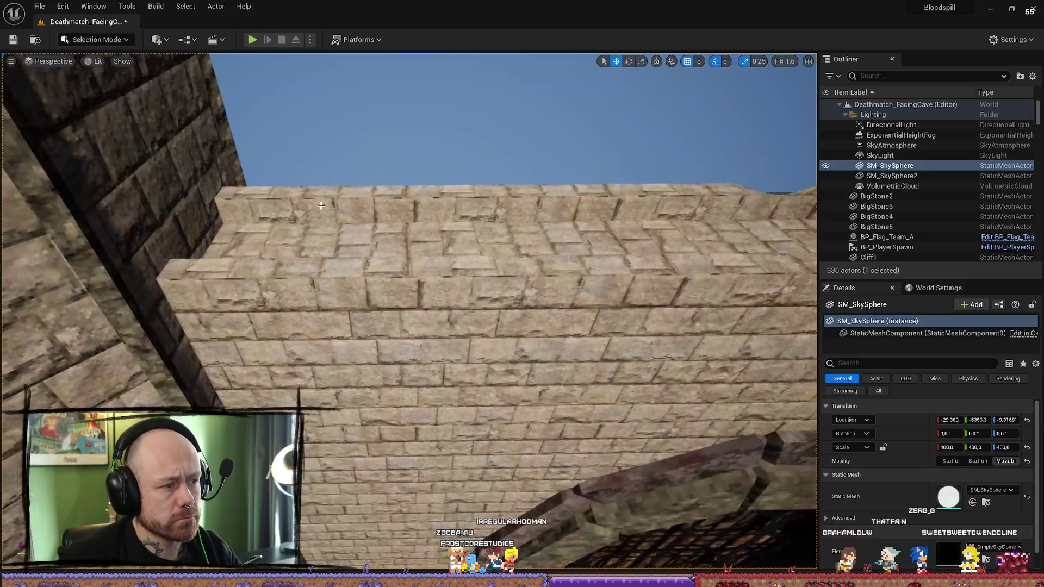
pyautogui.click(349, 234)
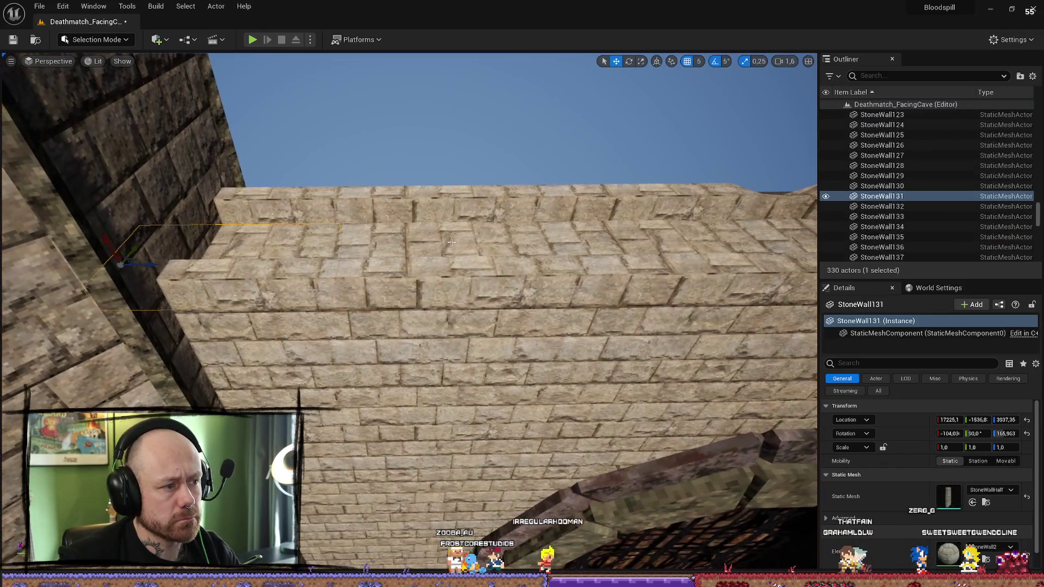
pyautogui.keyDown('ctrl'); pyautogui.click(479, 244); pyautogui.keyUp('ctrl')
pyautogui.moveTo(654, 227); pyautogui.dragTo(568, 159)
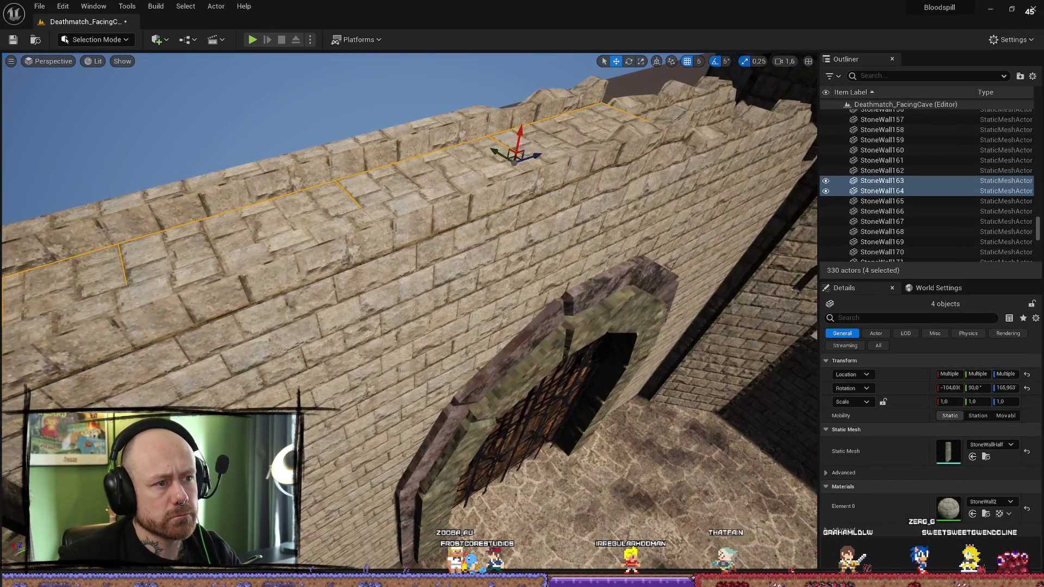
pyautogui.press('Delete')
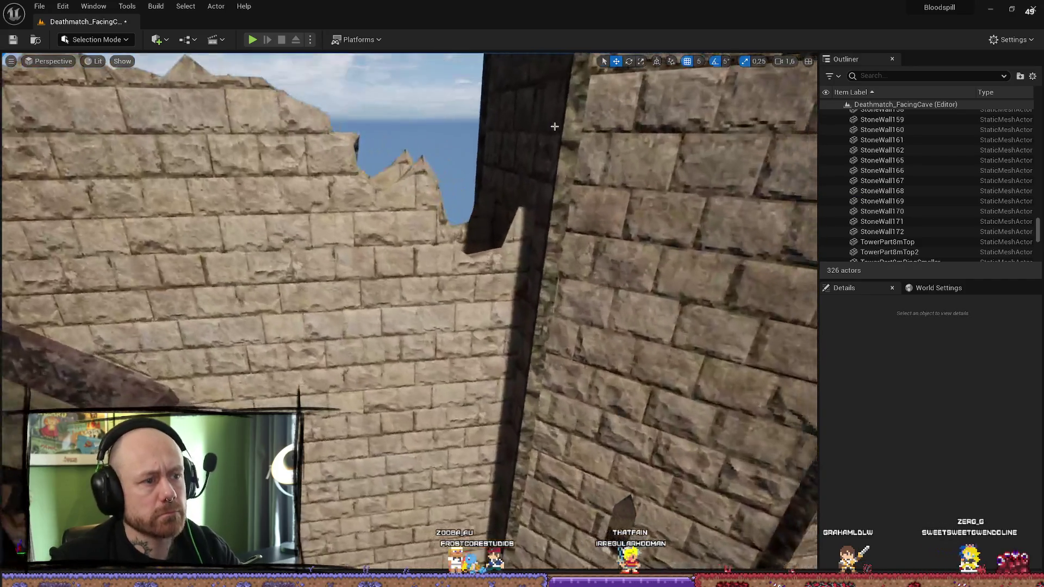
# Step: Place a RuinPart_003 ruin piece by the tower, tilted down and pushed against the wall
pyautogui.hotkey('ctrl', 'space')
pyautogui.moveTo(812, 434)
pyautogui.mouseDown()
pyautogui.moveTo(477, 234)
pyautogui.moveTo(466, 293)
pyautogui.mouseUp()
pyautogui.scroll(5, 550, 251)
pyautogui.scroll(-5, 550, 251)
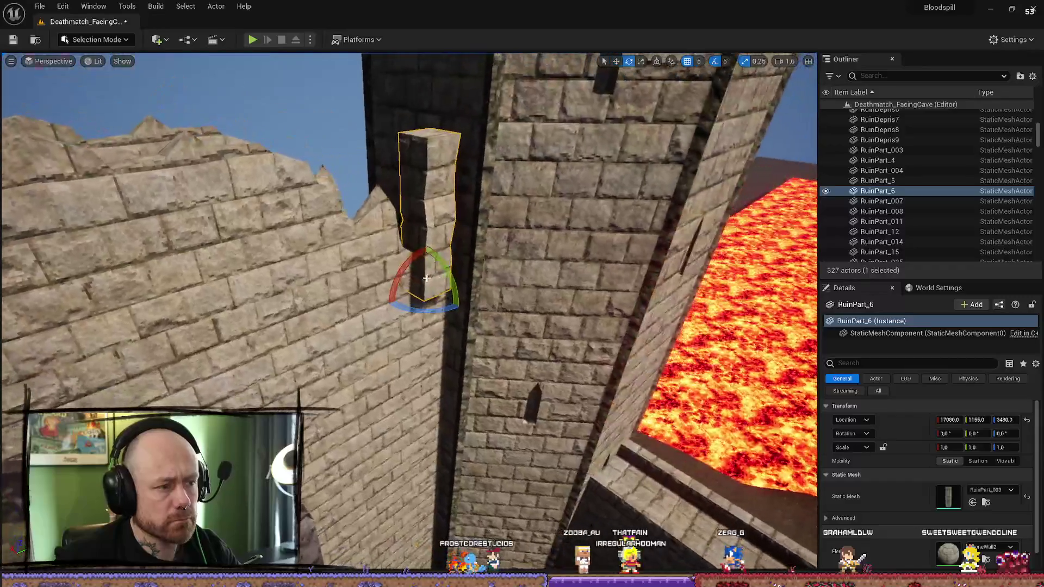
pyautogui.press('e')
pyautogui.moveTo(419, 248); pyautogui.dragTo(397, 272)
pyautogui.moveTo(421, 308)
pyautogui.mouseDown()
pyautogui.moveTo(436, 274)
pyautogui.moveTo(429, 284)
pyautogui.moveTo(463, 291)
pyautogui.moveTo(454, 340)
pyautogui.mouseUp()
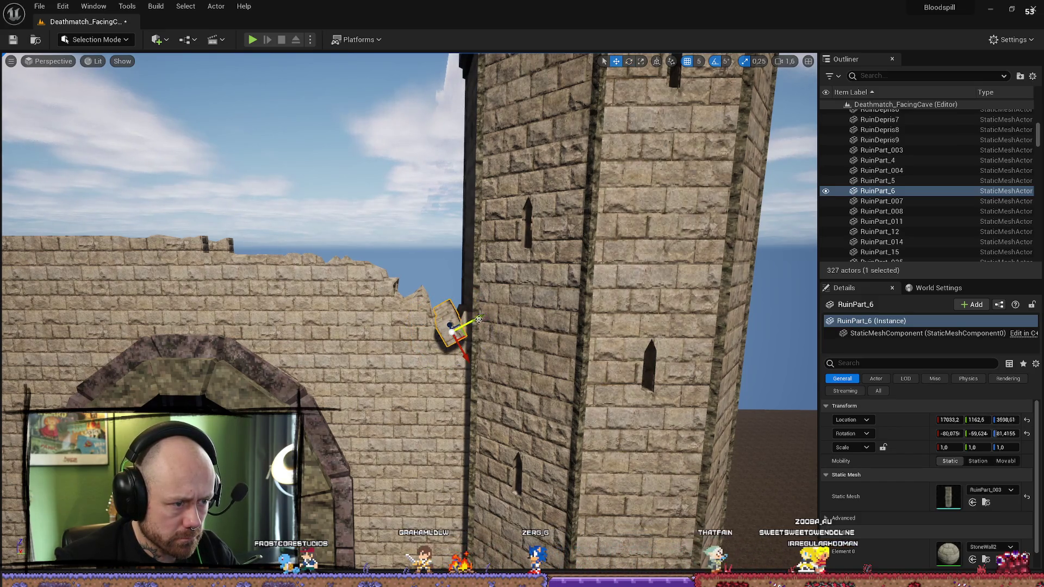
pyautogui.moveTo(472, 324)
pyautogui.mouseDown()
pyautogui.moveTo(392, 305)
pyautogui.moveTo(416, 307)
pyautogui.mouseUp()
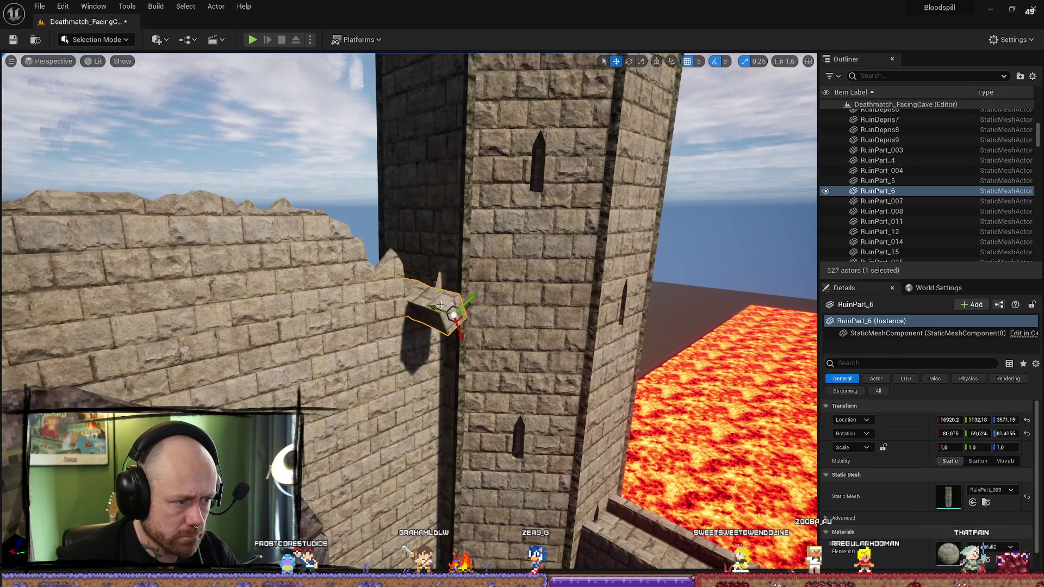
pyautogui.press('w')
pyautogui.moveTo(461, 348)
pyautogui.mouseDown()
pyautogui.moveTo(436, 327)
pyautogui.moveTo(499, 348)
pyautogui.moveTo(506, 337)
pyautogui.moveTo(446, 326)
pyautogui.moveTo(424, 343)
pyautogui.moveTo(399, 312)
pyautogui.mouseUp()
# Step: Nudge ruin piece RuinPart_6 slightly left beside the tower
pyautogui.click(525, 340)
pyautogui.click(398, 311)
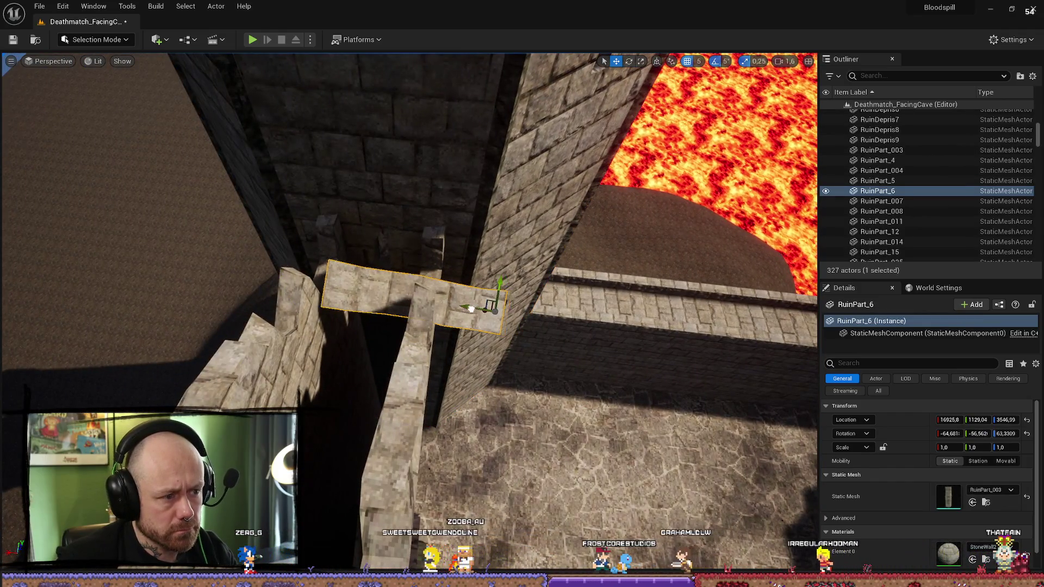
pyautogui.moveTo(471, 309); pyautogui.dragTo(457, 307)
pyautogui.click(640, 338)
pyautogui.moveTo(639, 338)
pyautogui.mouseDown()
pyautogui.moveTo(620, 359)
pyautogui.moveTo(598, 337)
pyautogui.mouseUp()
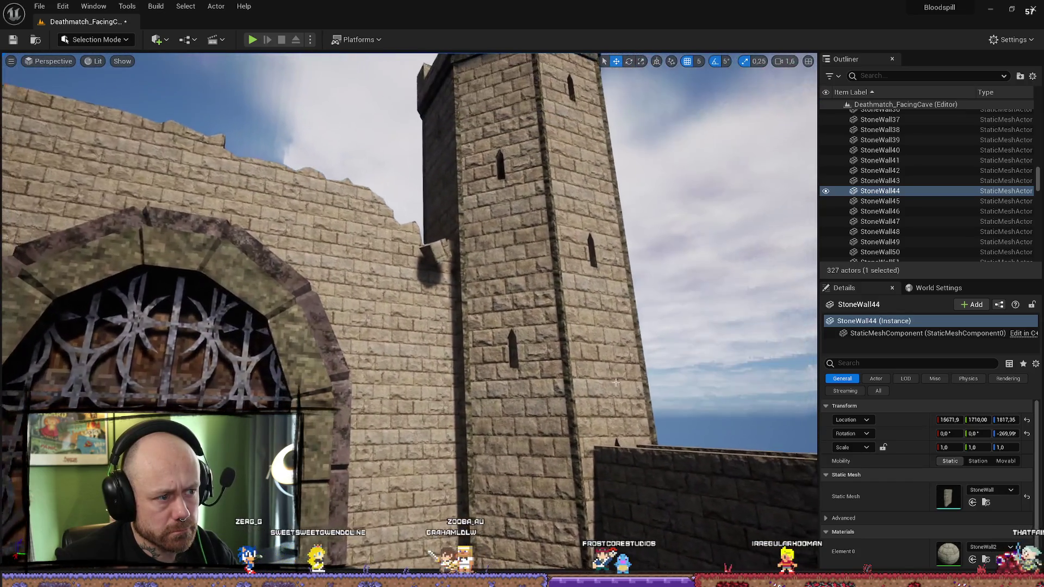
pyautogui.click(445, 252)
# Step: Give RuinPart_6 the RockForArc4_Inst rock material found by searching 'arc'
pyautogui.click(1010, 547)
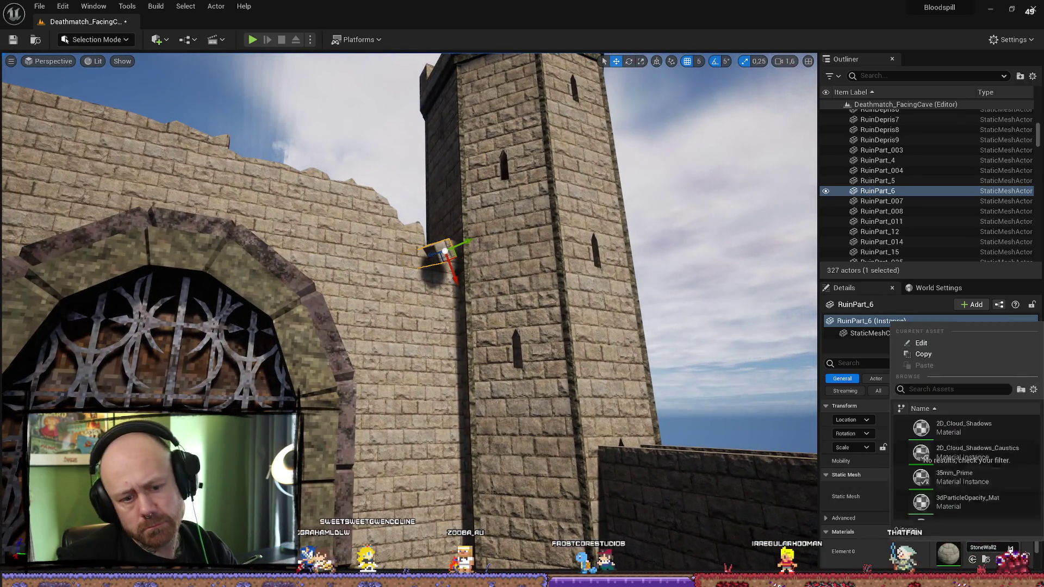
pyautogui.write('arc')
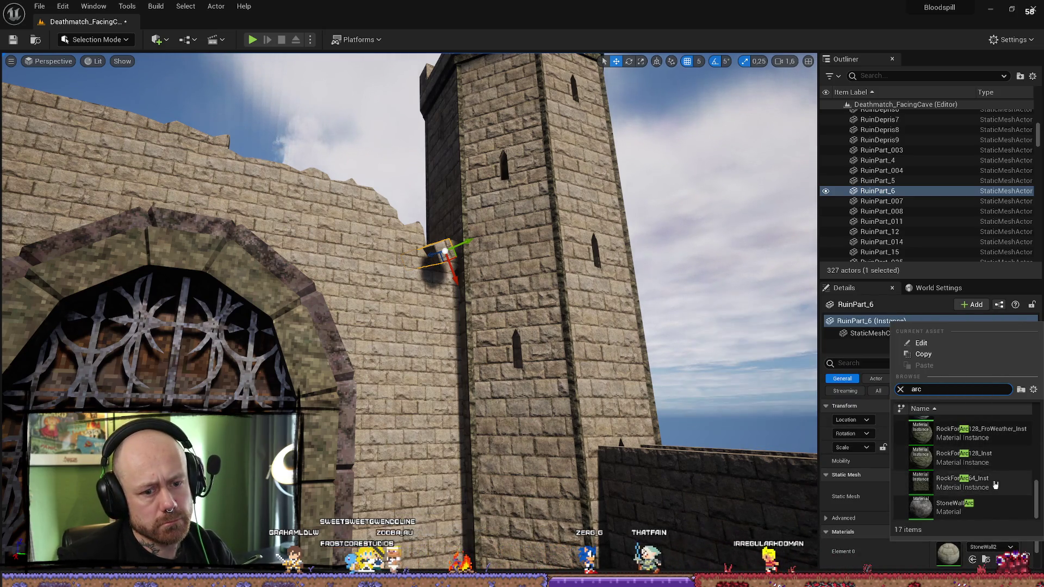
pyautogui.click(516, 218)
pyautogui.click(516, 218)
pyautogui.scroll(-3, 517, 217)
pyautogui.moveTo(408, 310)
pyautogui.mouseDown()
pyautogui.moveTo(403, 326)
pyautogui.moveTo(413, 310)
pyautogui.mouseUp()
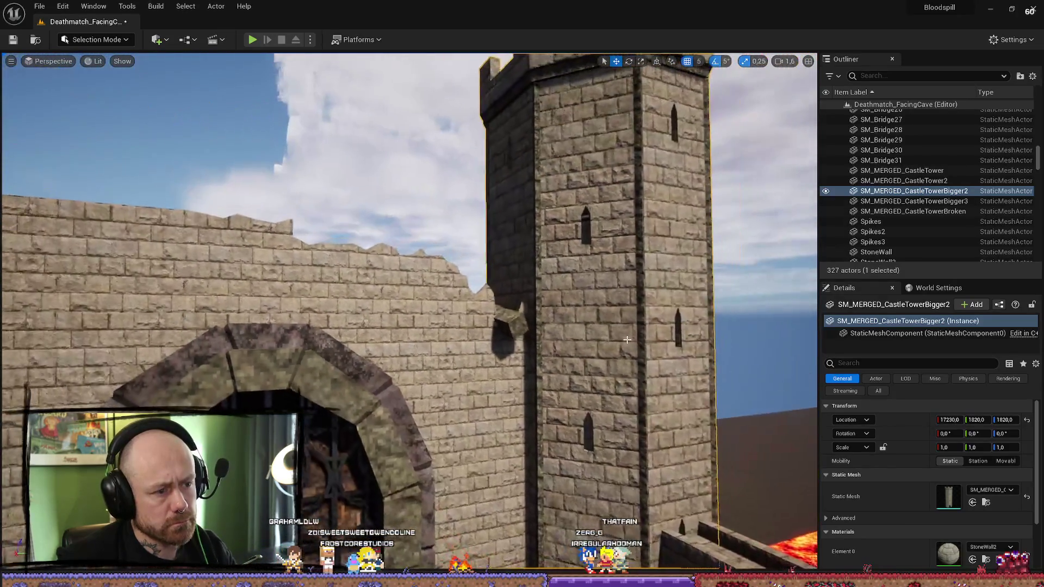
pyautogui.hotkey('ctrl', 'space')
# Step: Drop a RuinPart_026 rock chunk into the level and settle it tilted on the broken wall top
pyautogui.scroll(-2, 888, 436)
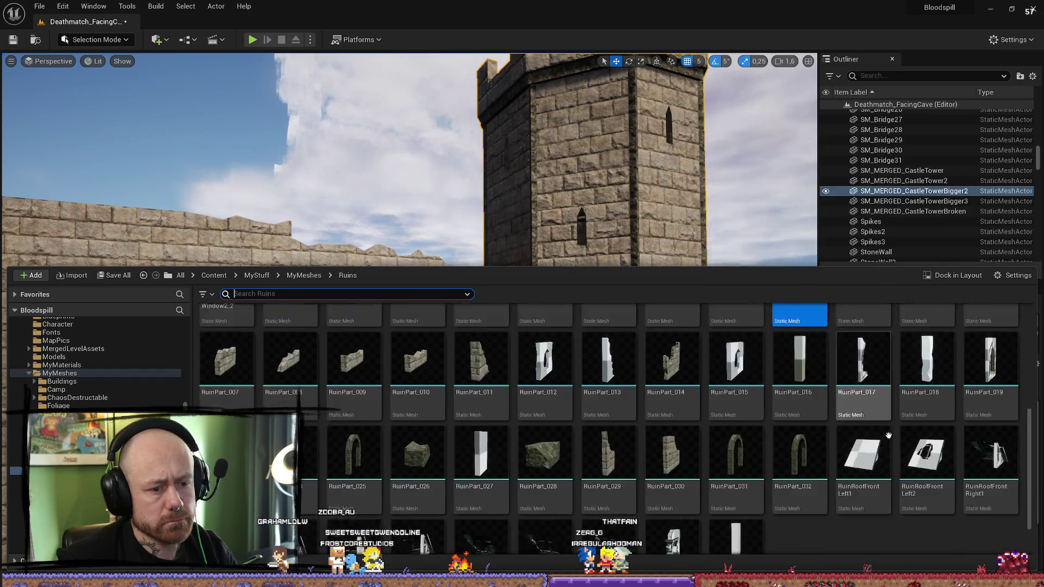
pyautogui.moveTo(396, 491)
pyautogui.mouseDown()
pyautogui.moveTo(451, 367)
pyautogui.moveTo(349, 217)
pyautogui.moveTo(293, 202)
pyautogui.mouseUp()
pyautogui.moveTo(413, 310)
pyautogui.mouseDown()
pyautogui.moveTo(414, 272)
pyautogui.moveTo(413, 370)
pyautogui.mouseUp()
pyautogui.moveTo(501, 239)
pyautogui.mouseDown()
pyautogui.moveTo(239, 190)
pyautogui.moveTo(258, 177)
pyautogui.mouseUp()
pyautogui.press('Right')
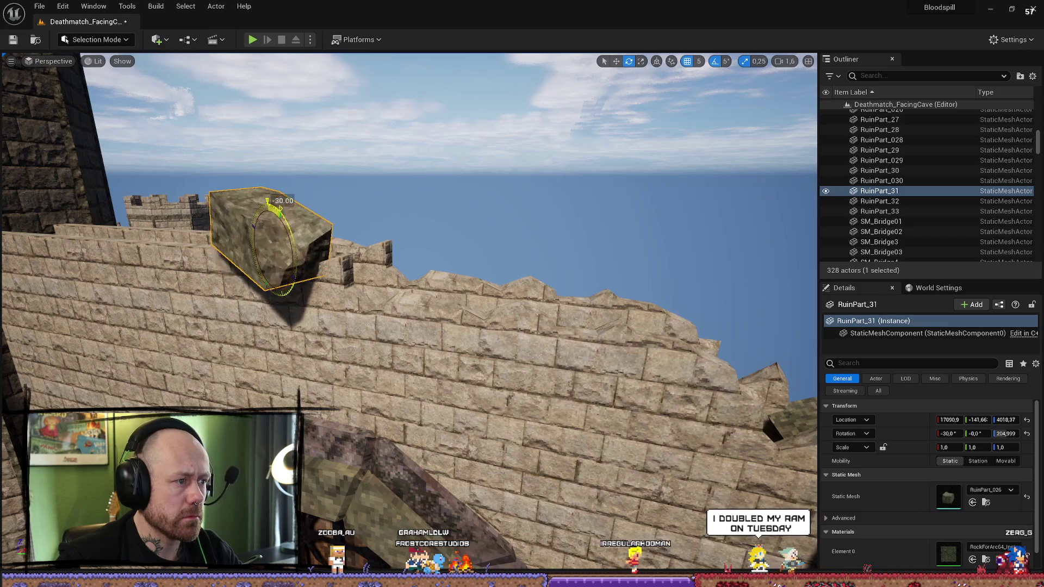
pyautogui.press('Right')
pyautogui.moveTo(228, 253)
pyautogui.mouseDown()
pyautogui.moveTo(205, 247)
pyautogui.moveTo(223, 281)
pyautogui.mouseUp()
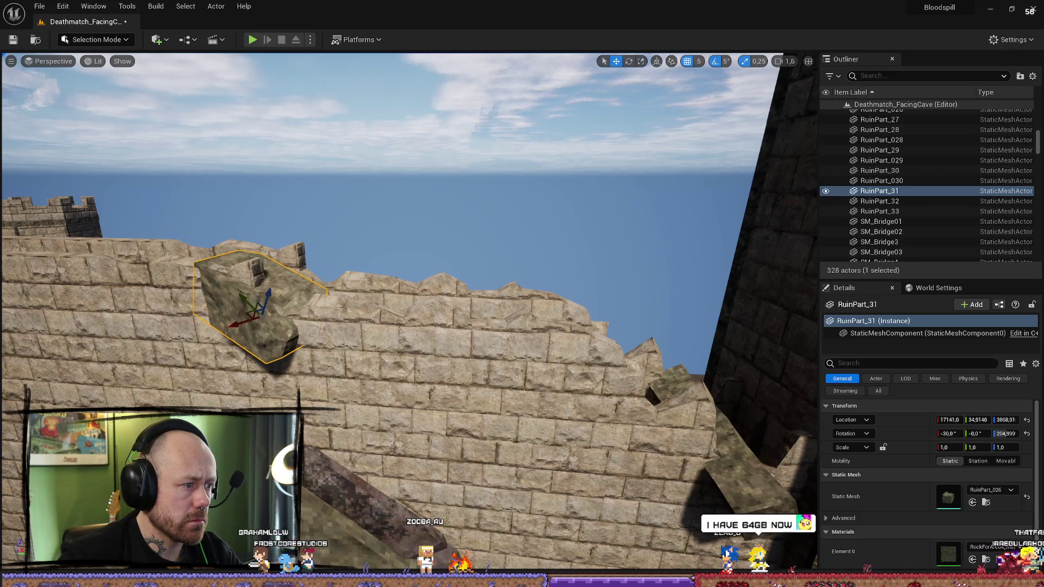
pyautogui.press('Right')
pyautogui.press('Right')
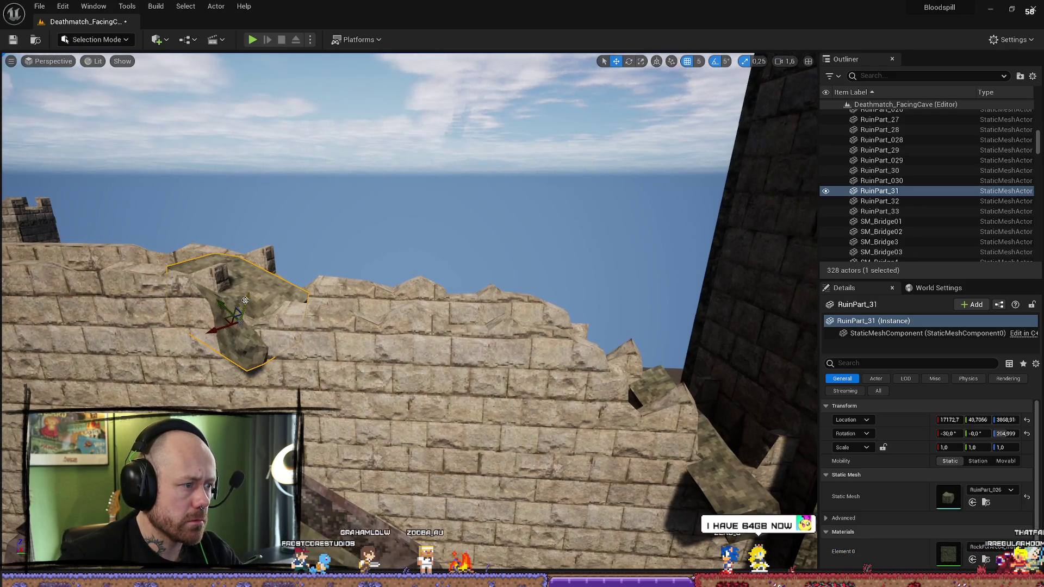
# Step: Check the rock debris on the wall from above and from the gate side
pyautogui.click(295, 272)
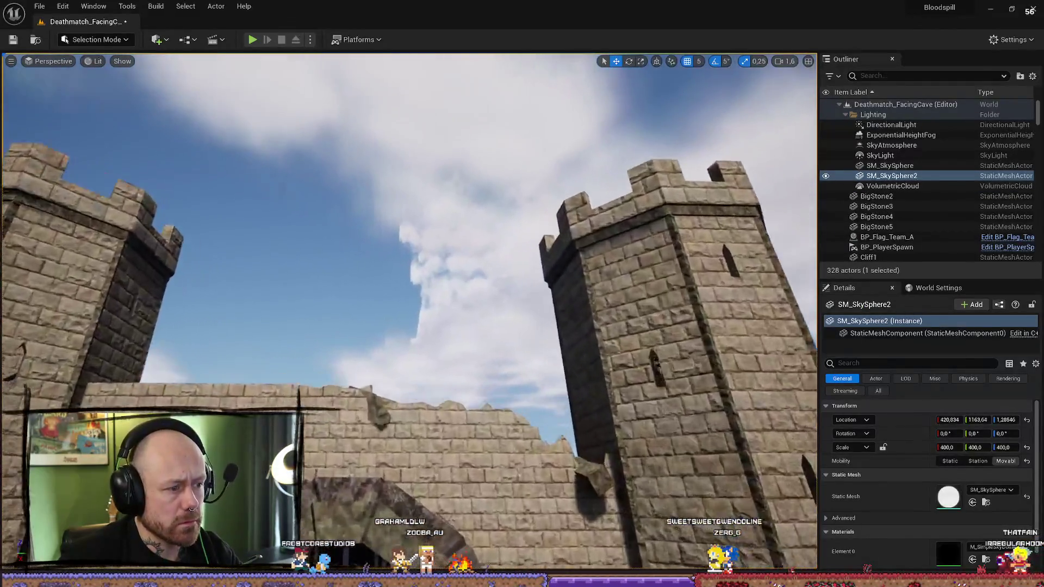
pyautogui.moveTo(408, 310)
pyautogui.mouseDown()
pyautogui.moveTo(424, 392)
pyautogui.moveTo(381, 294)
pyautogui.mouseUp()
pyautogui.click(371, 270)
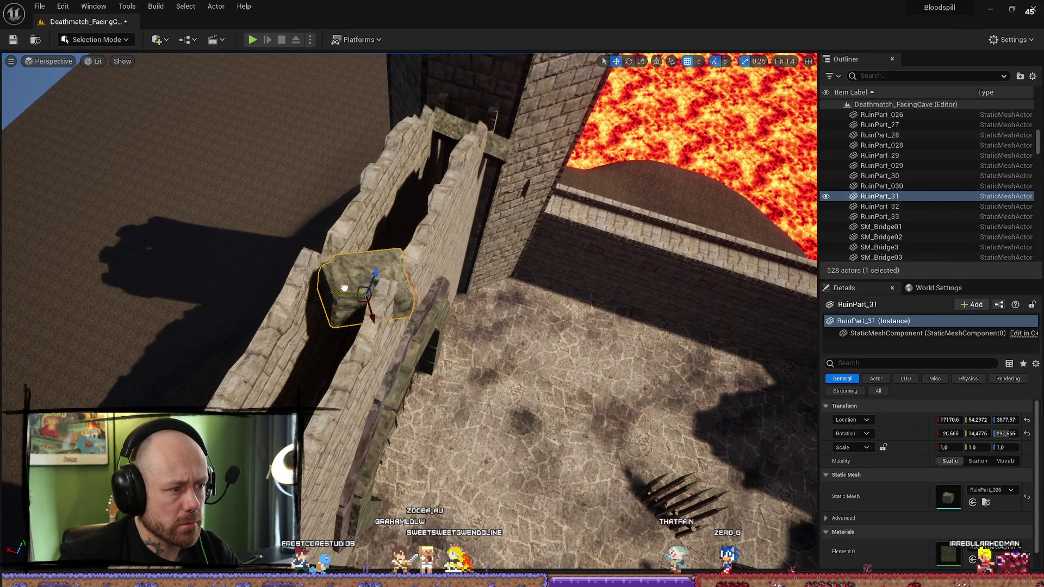
pyautogui.moveTo(366, 272)
pyautogui.mouseDown()
pyautogui.moveTo(450, 409)
pyautogui.moveTo(450, 375)
pyautogui.mouseUp()
pyautogui.click(450, 409)
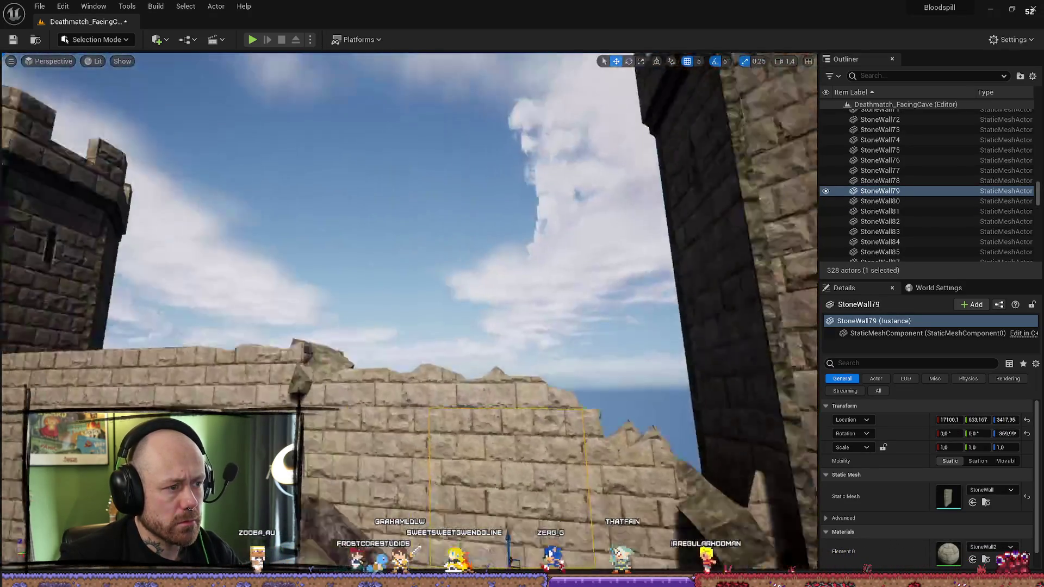
pyautogui.click(609, 362)
pyautogui.moveTo(608, 362)
pyautogui.mouseDown()
pyautogui.moveTo(566, 328)
pyautogui.moveTo(566, 291)
pyautogui.moveTo(593, 263)
pyautogui.moveTo(560, 267)
pyautogui.moveTo(552, 250)
pyautogui.moveTo(544, 280)
pyautogui.mouseUp()
pyautogui.moveTo(527, 362)
pyautogui.mouseDown()
pyautogui.moveTo(514, 357)
pyautogui.moveTo(541, 356)
pyautogui.mouseUp()
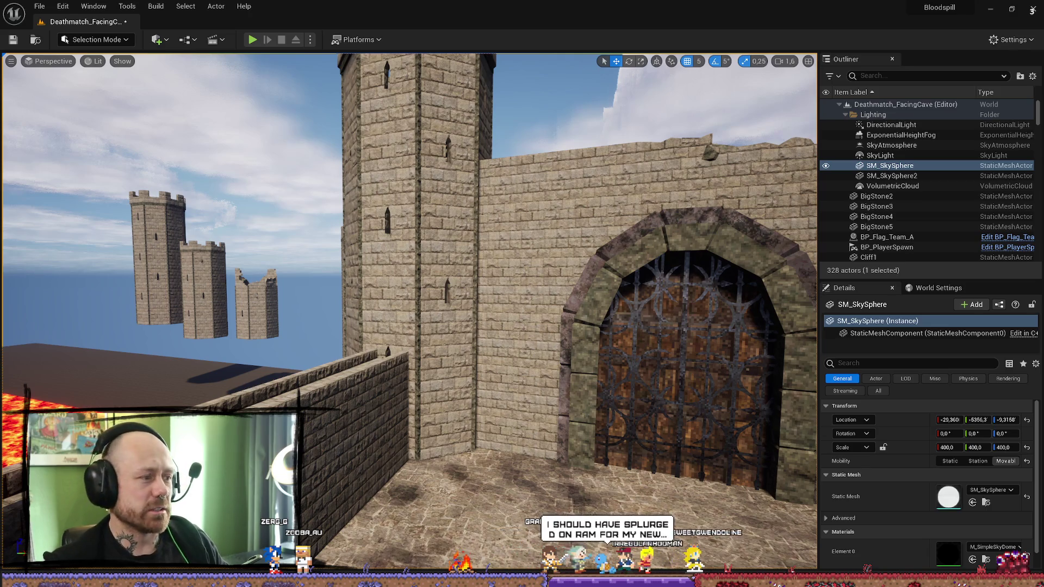
# Step: Orbit toward the tower and try selecting upper blocks along the gatehouse wall top
pyautogui.moveTo(516, 173)
pyautogui.mouseDown()
pyautogui.moveTo(240, 174)
pyautogui.moveTo(261, 196)
pyautogui.moveTo(323, 182)
pyautogui.mouseUp()
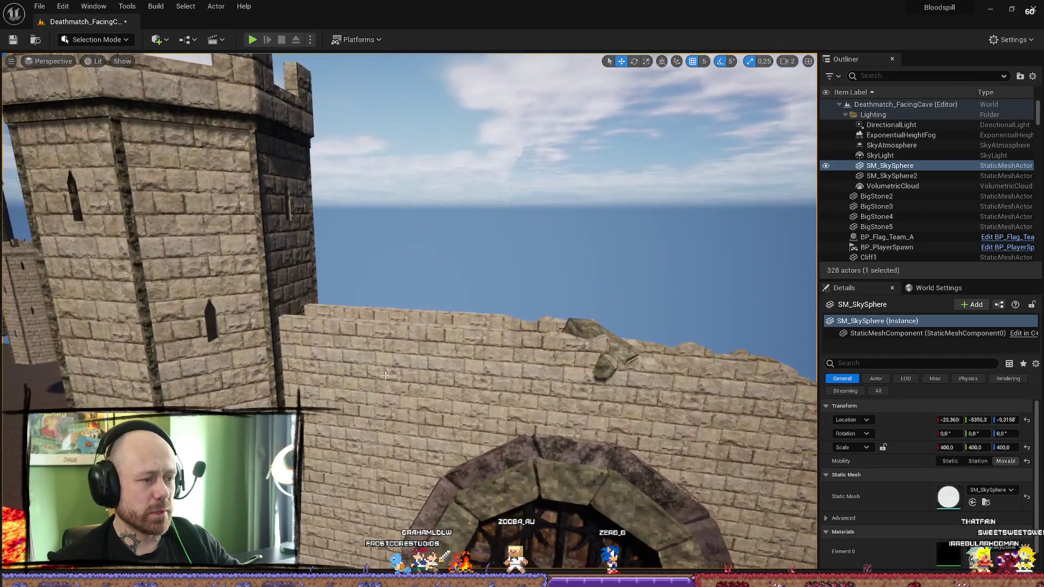
pyautogui.click(386, 376)
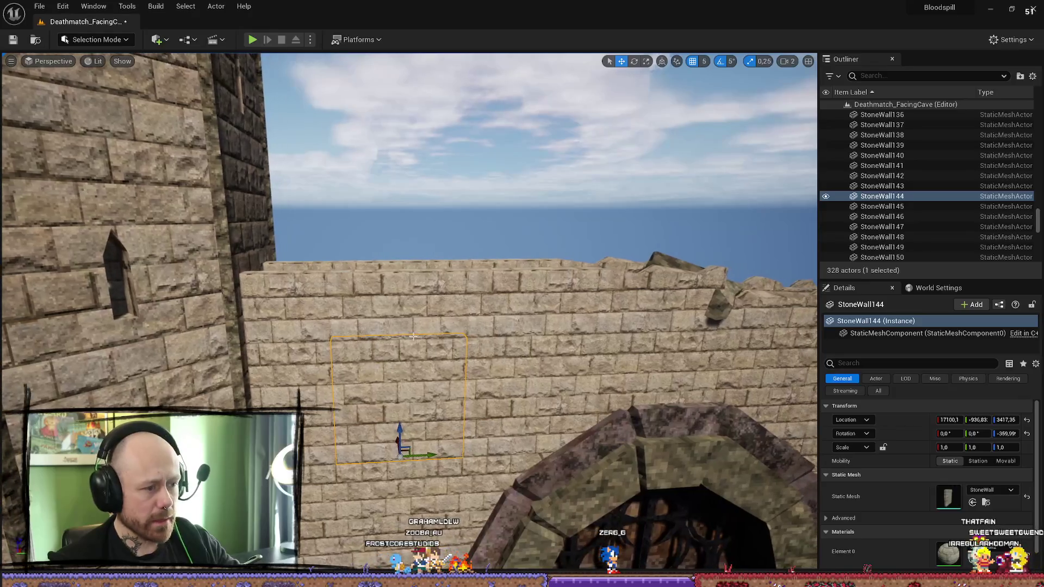
pyautogui.click(425, 290)
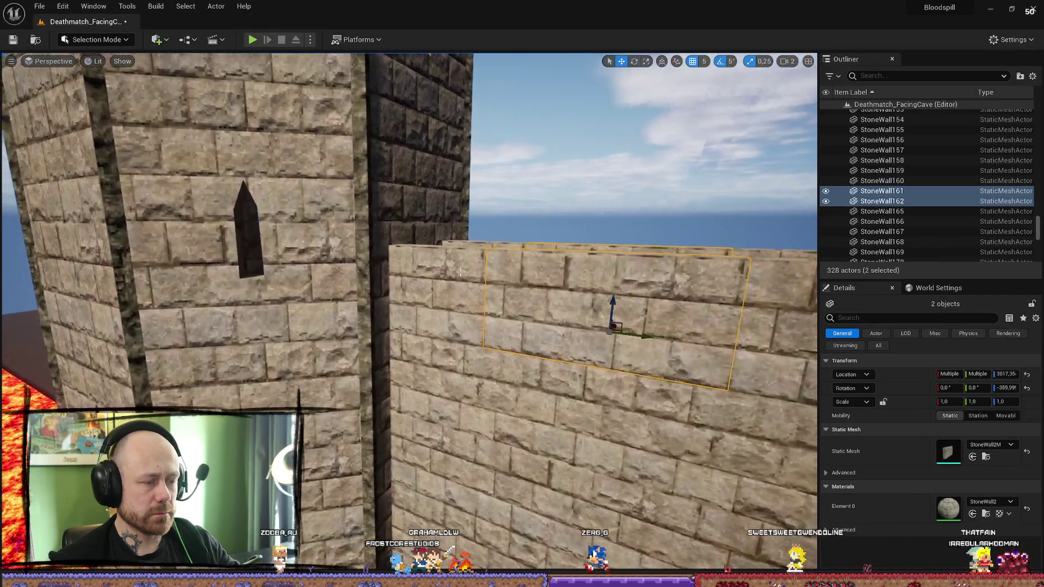
pyautogui.keyDown('ctrl'); pyautogui.click(408, 315); pyautogui.keyUp('ctrl')
pyautogui.keyDown('ctrl'); pyautogui.click(599, 326); pyautogui.keyUp('ctrl')
pyautogui.scroll(-1, 408, 314)
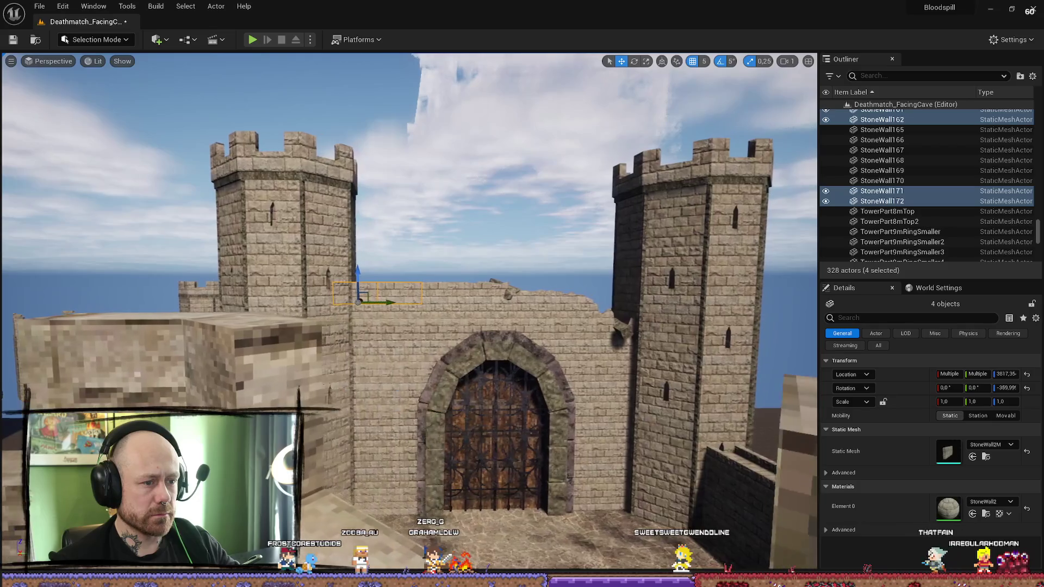
pyautogui.scroll(1, 408, 314)
pyautogui.press('w')
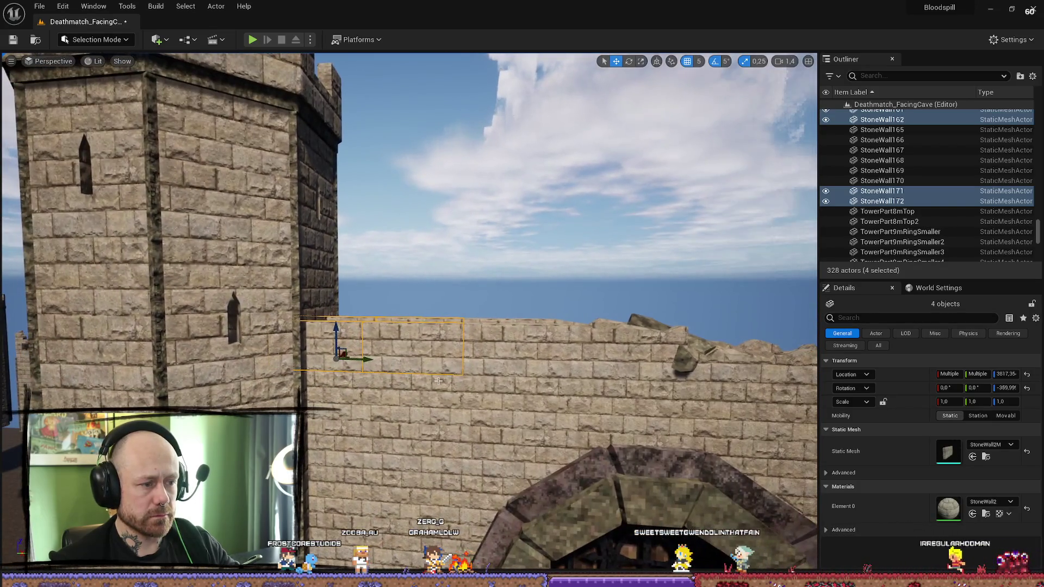
# Step: Select the two top blocks StoneWall171 and StoneWall172 beside the tower
pyautogui.click(350, 396)
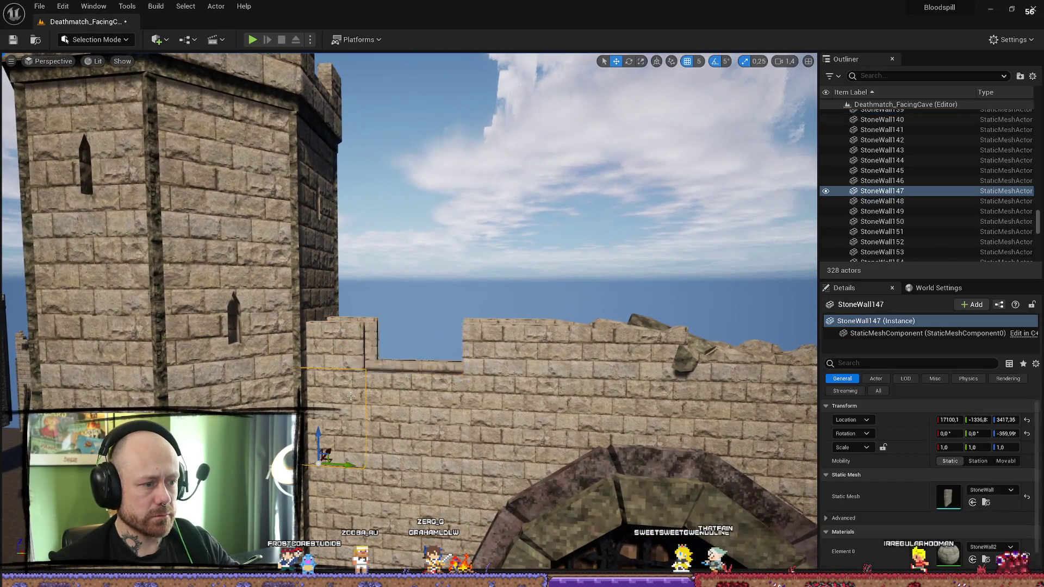
pyautogui.keyDown('ctrl'); pyautogui.click(354, 359); pyautogui.keyUp('ctrl')
pyautogui.keyDown('ctrl'); pyautogui.click(356, 319); pyautogui.keyUp('ctrl')
pyautogui.moveTo(360, 408)
pyautogui.mouseDown()
pyautogui.moveTo(381, 413)
pyautogui.moveTo(342, 419)
pyautogui.mouseUp()
pyautogui.moveTo(332, 327); pyautogui.dragTo(331, 327)
pyautogui.click(370, 311)
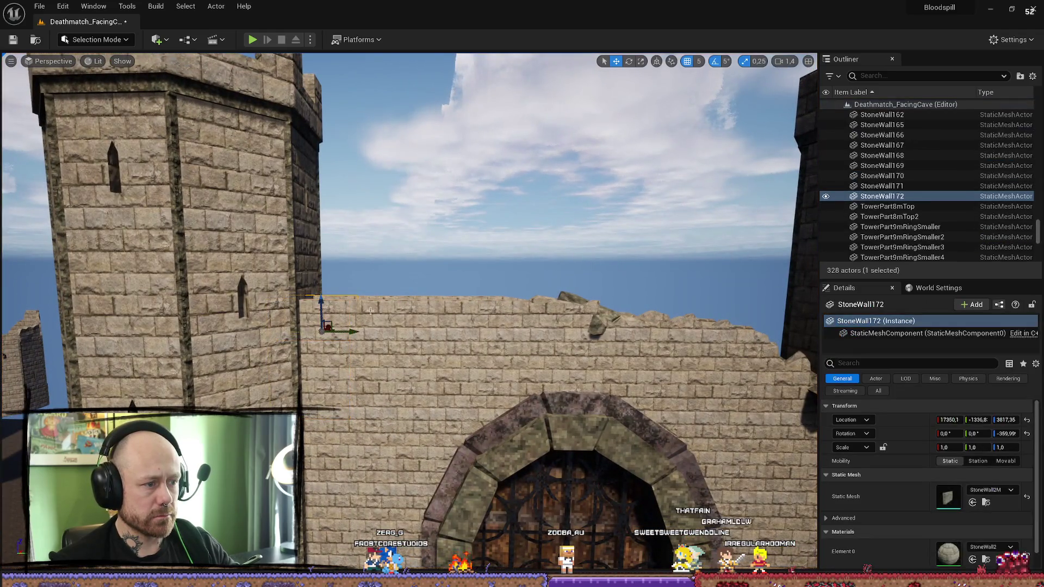
pyautogui.keyDown('ctrl'); pyautogui.click(346, 314); pyautogui.keyUp('ctrl')
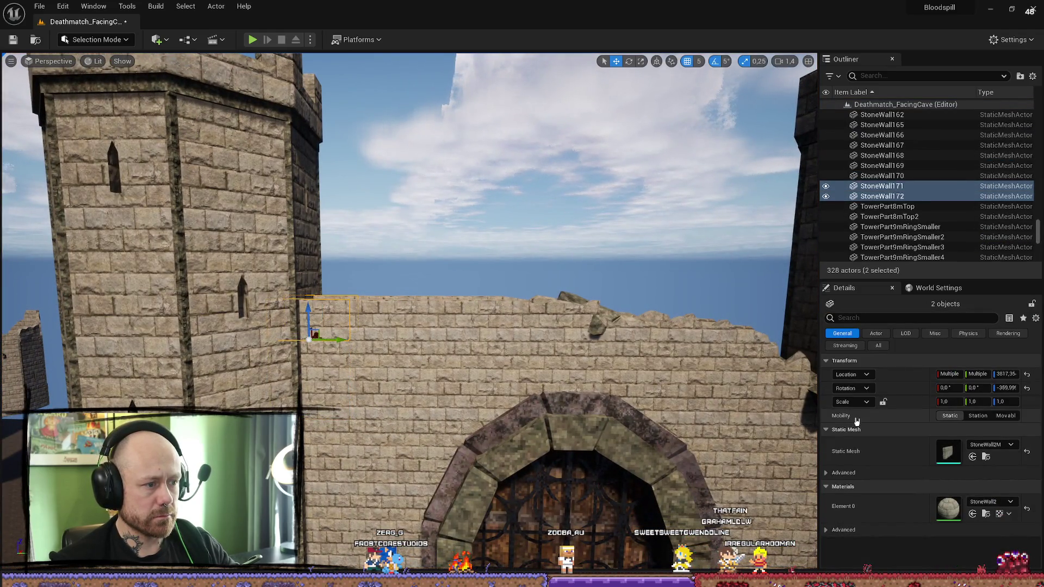
# Step: Swap both blocks to the RuinPart_008 mesh and rotate them 180° about Z
pyautogui.click(989, 458)
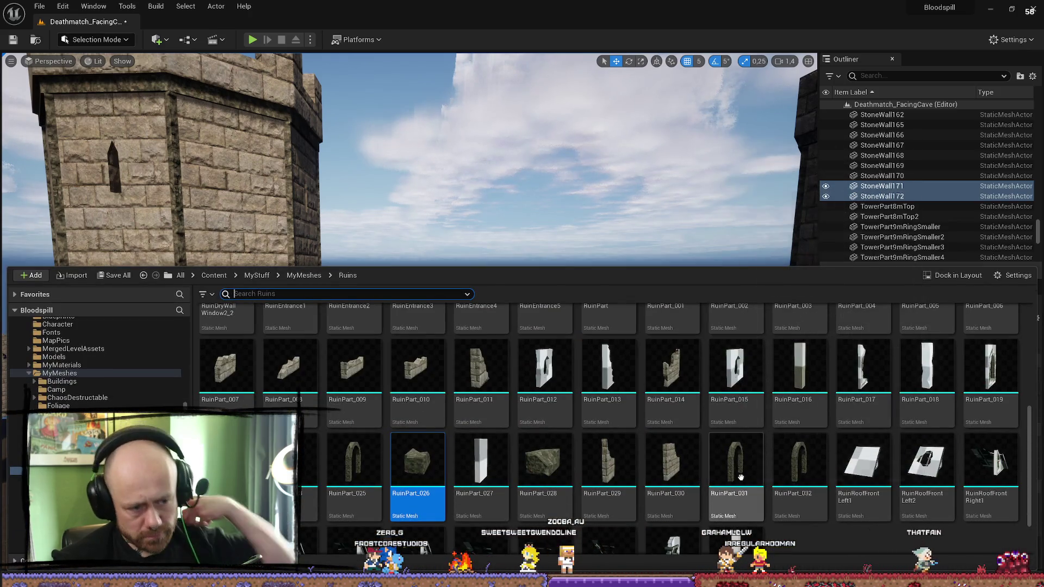
pyautogui.click(290, 368)
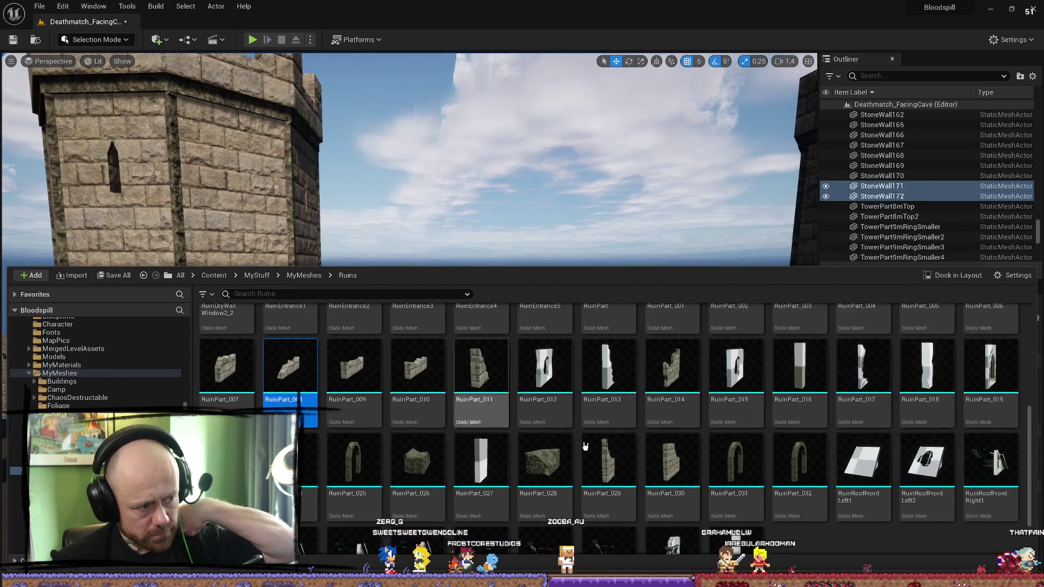
pyautogui.click(784, 258)
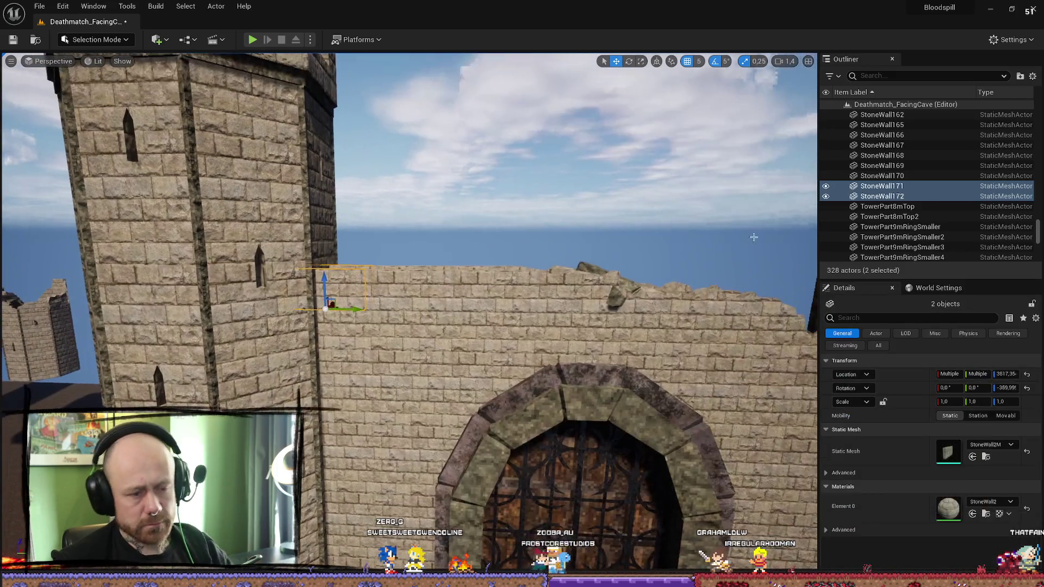
pyautogui.click(979, 458)
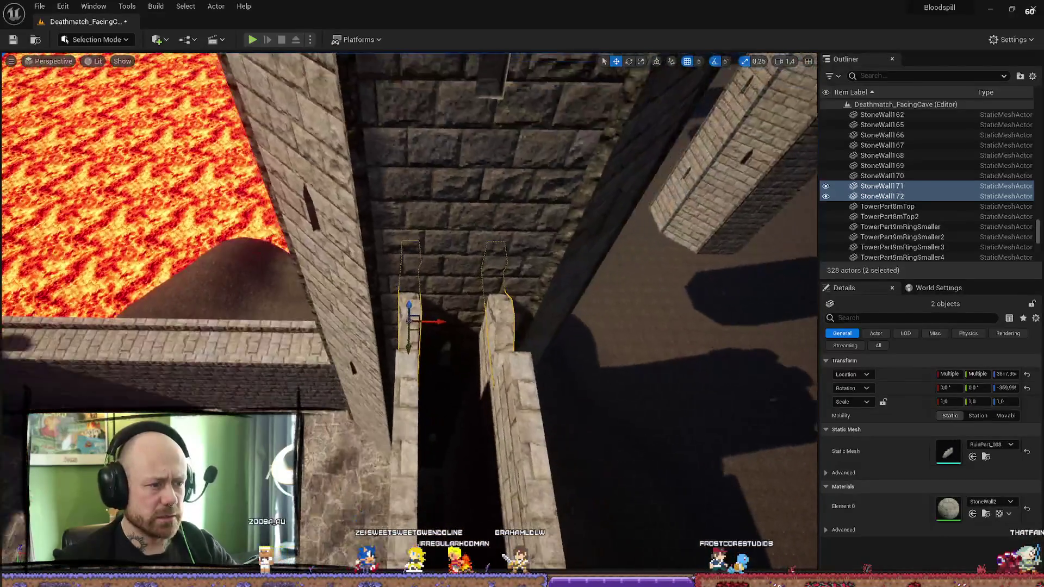
pyautogui.doubleClick(1013, 388)
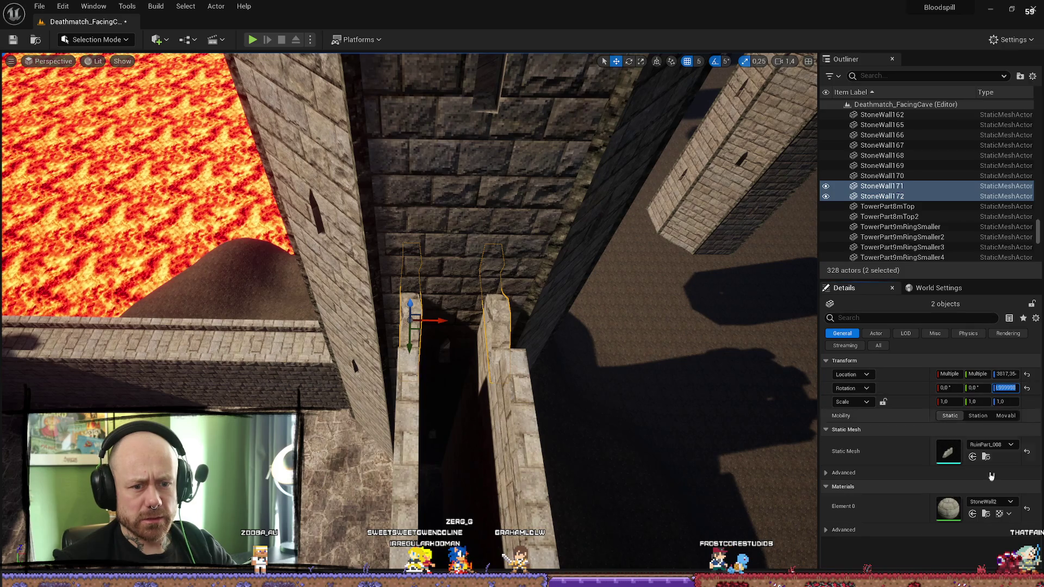
pyautogui.write('0')
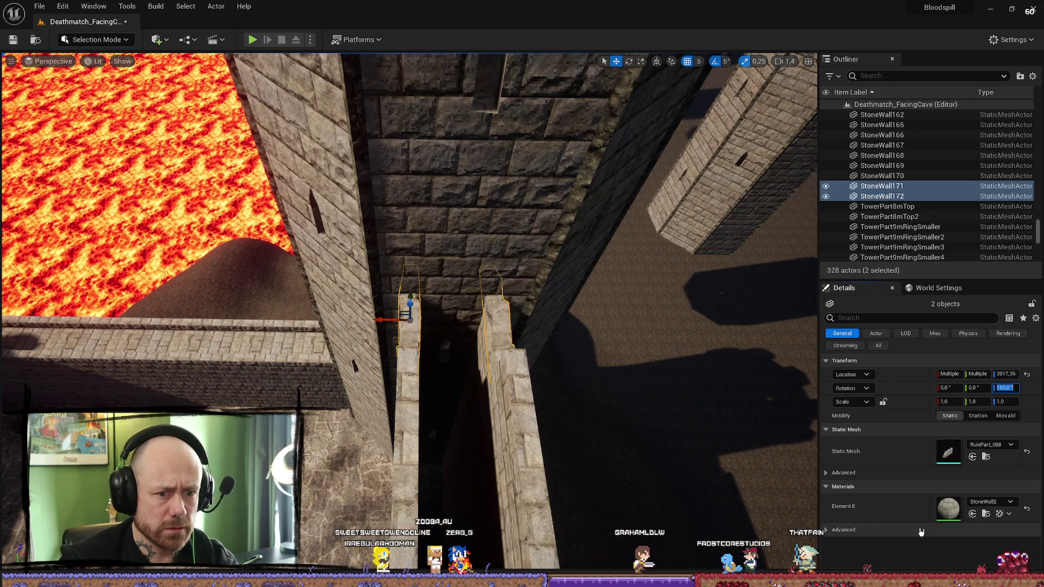
pyautogui.moveTo(560, 464); pyautogui.dragTo(517, 414)
pyautogui.click(473, 452)
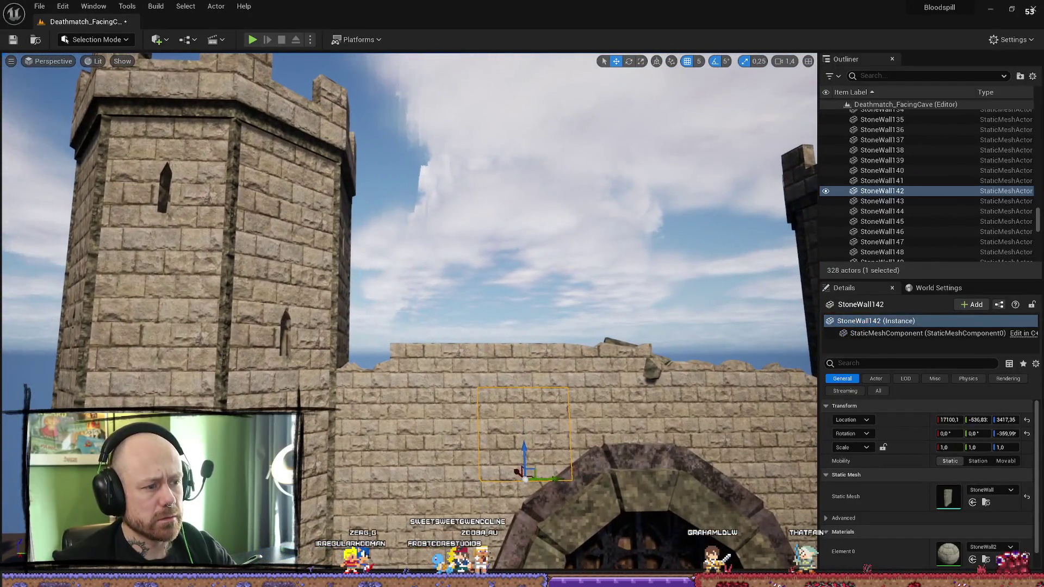
# Step: Select two wall-top blocks above the gate and locate their StoneWall2M mesh in the assets
pyautogui.click(474, 217)
pyautogui.moveTo(473, 217); pyautogui.dragTo(462, 239)
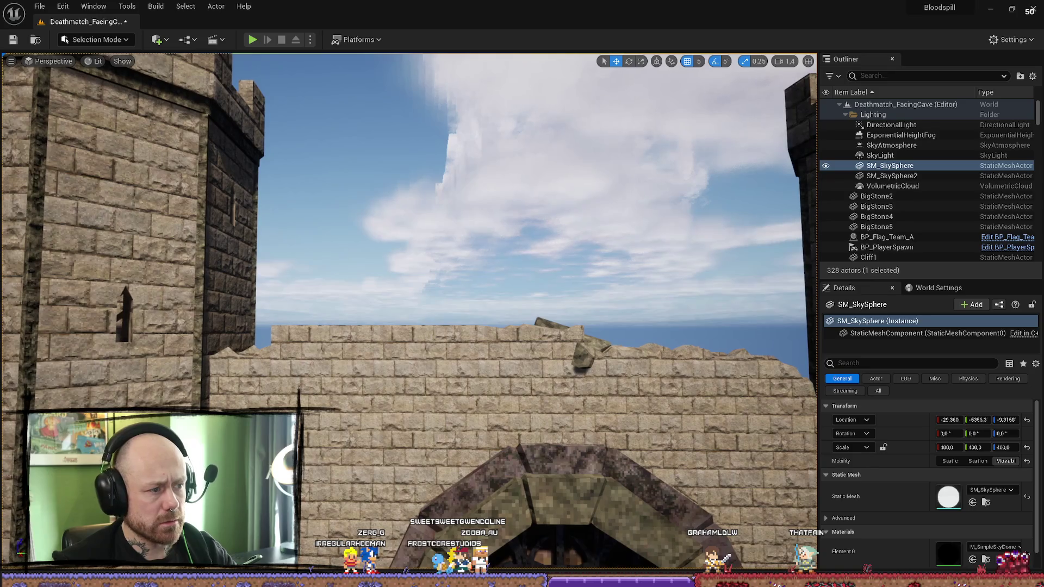
pyautogui.click(313, 353)
pyautogui.keyDown('ctrl'); pyautogui.click(459, 354); pyautogui.keyUp('ctrl')
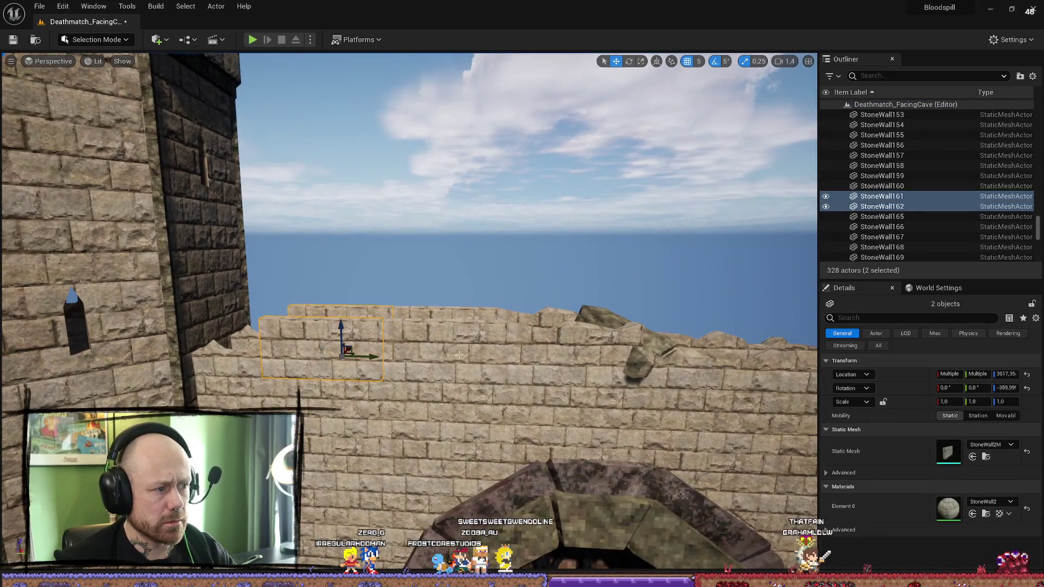
pyautogui.click(985, 459)
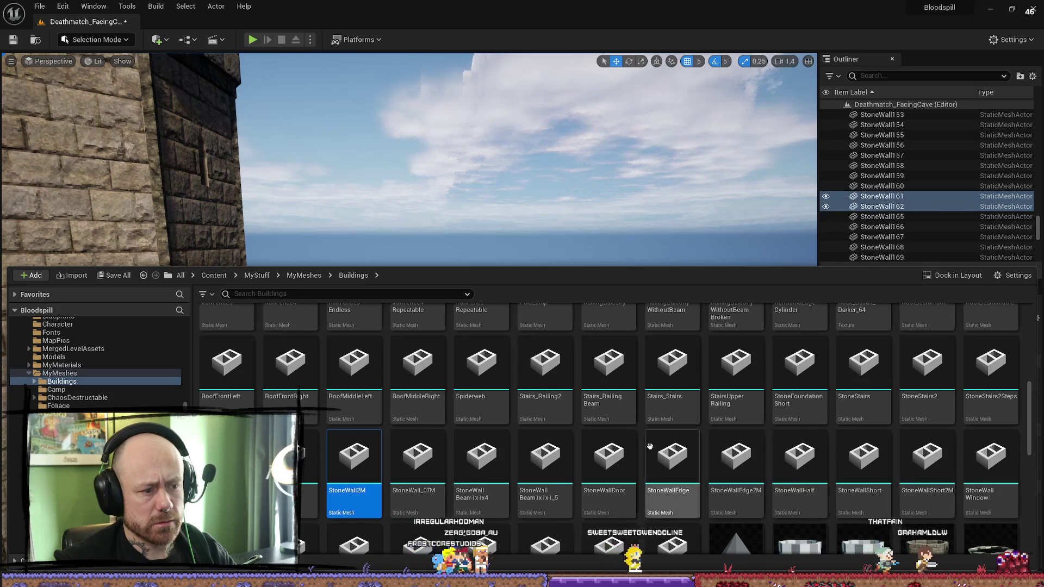
pyautogui.scroll(-2, 552, 409)
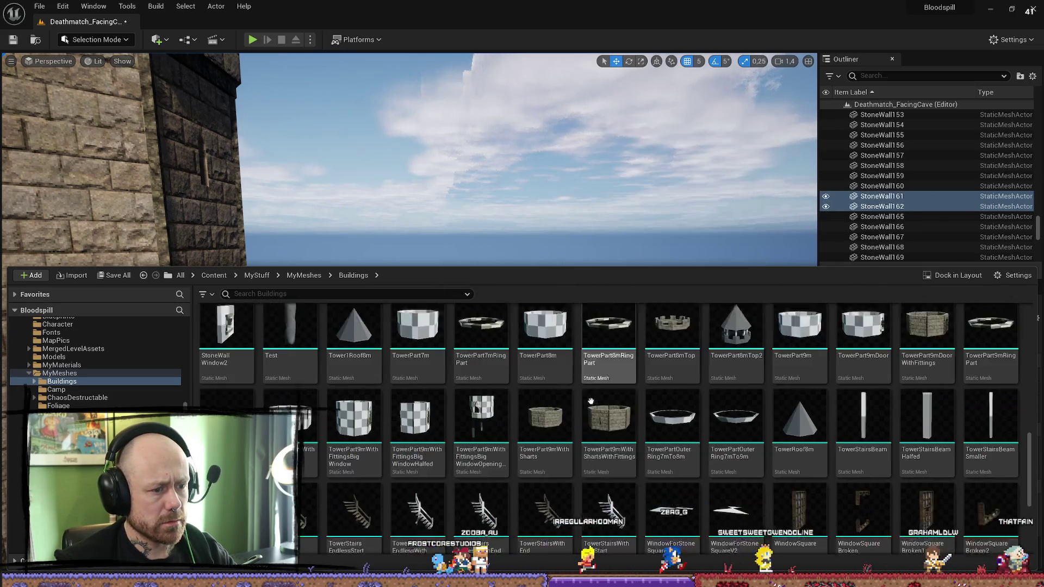
pyautogui.scroll(5, 574, 368)
pyautogui.scroll(-6, 574, 369)
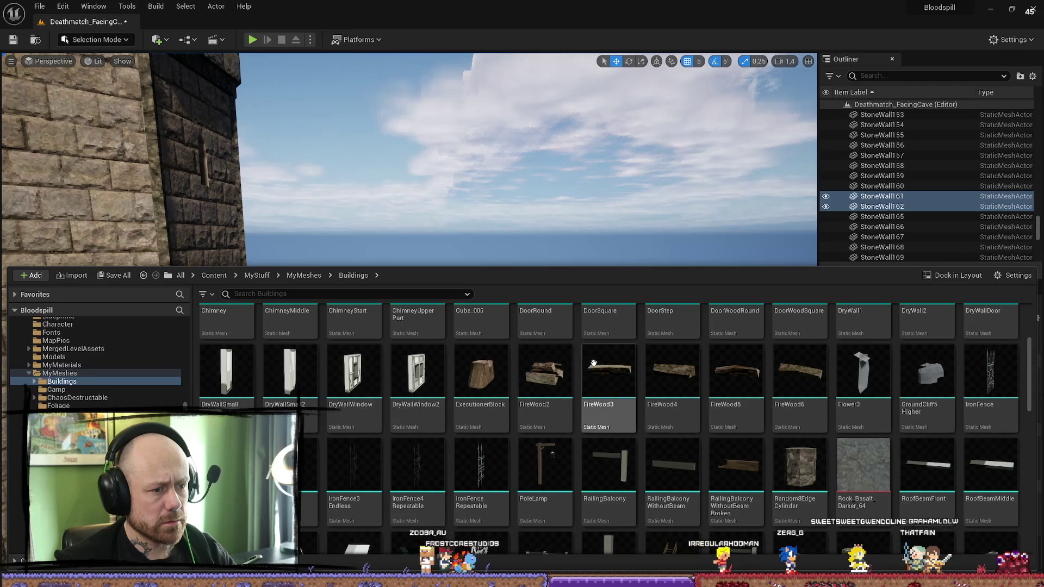
pyautogui.hotkey('ctrl', 'space')
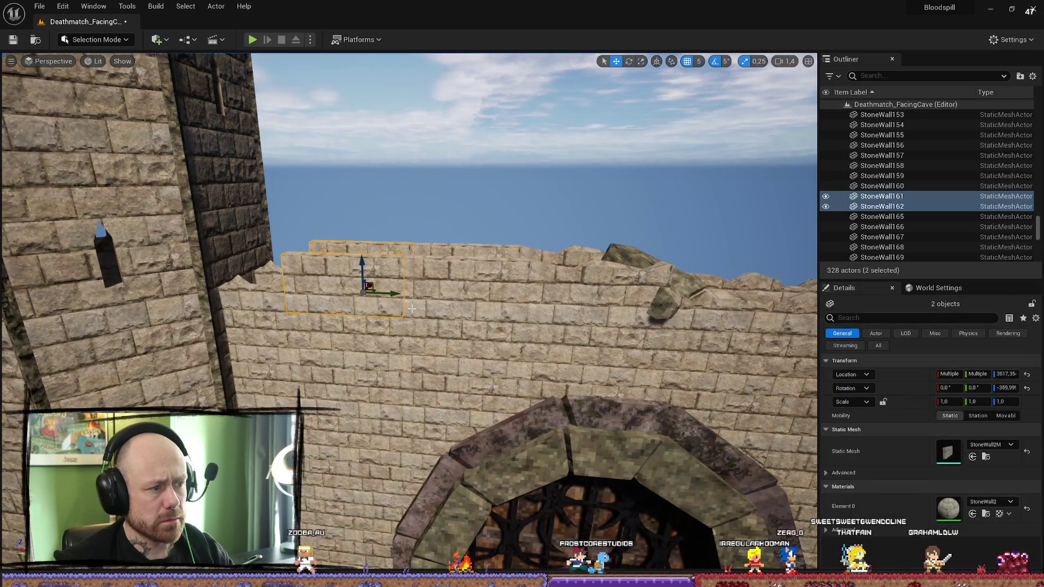
# Step: Compare the existing wall ruin piece's mesh with Ruins assets such as RuinPart_010
pyautogui.click(271, 302)
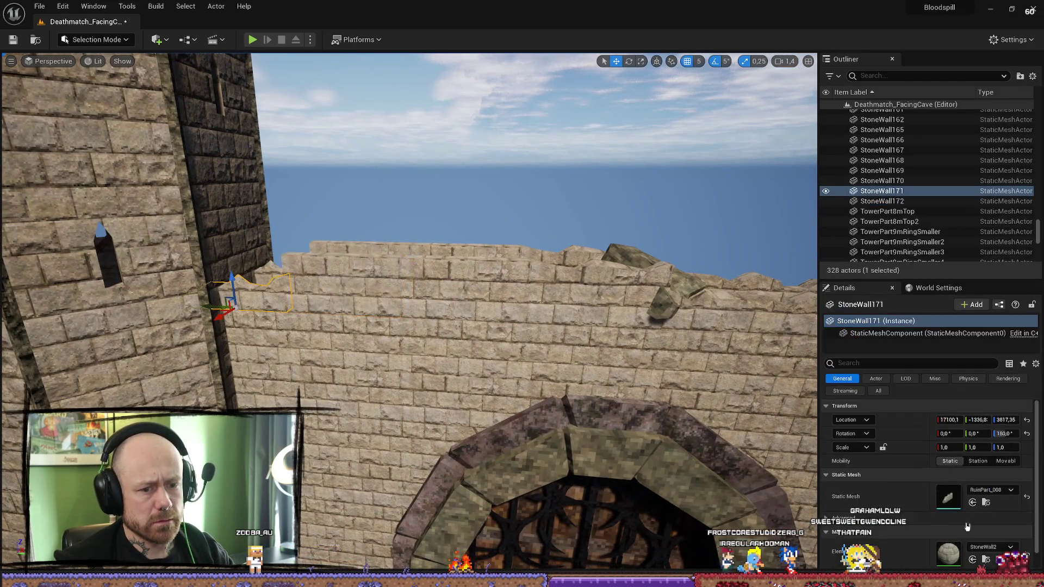
pyautogui.click(986, 503)
pyautogui.hotkey('ctrl', 'space')
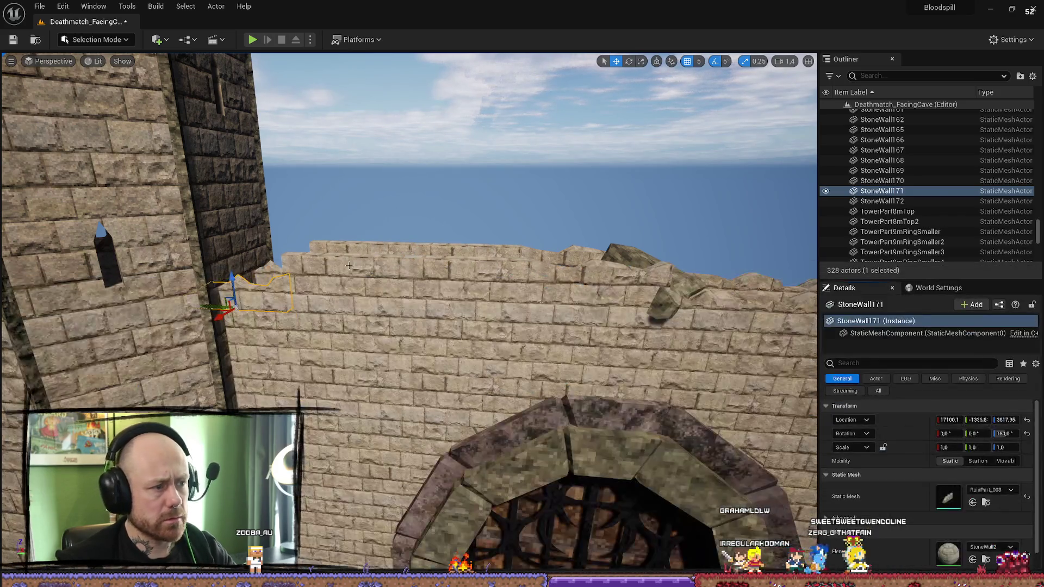
pyautogui.keyDown('ctrl'); pyautogui.click(359, 246); pyautogui.keyUp('ctrl')
pyautogui.hotkey('ctrl', 'space')
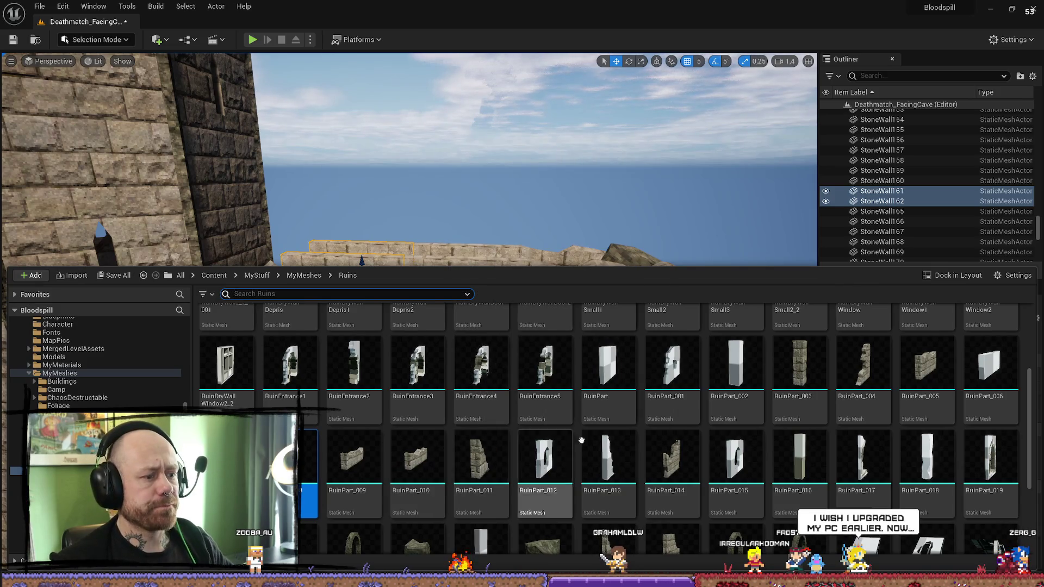
pyautogui.click(418, 462)
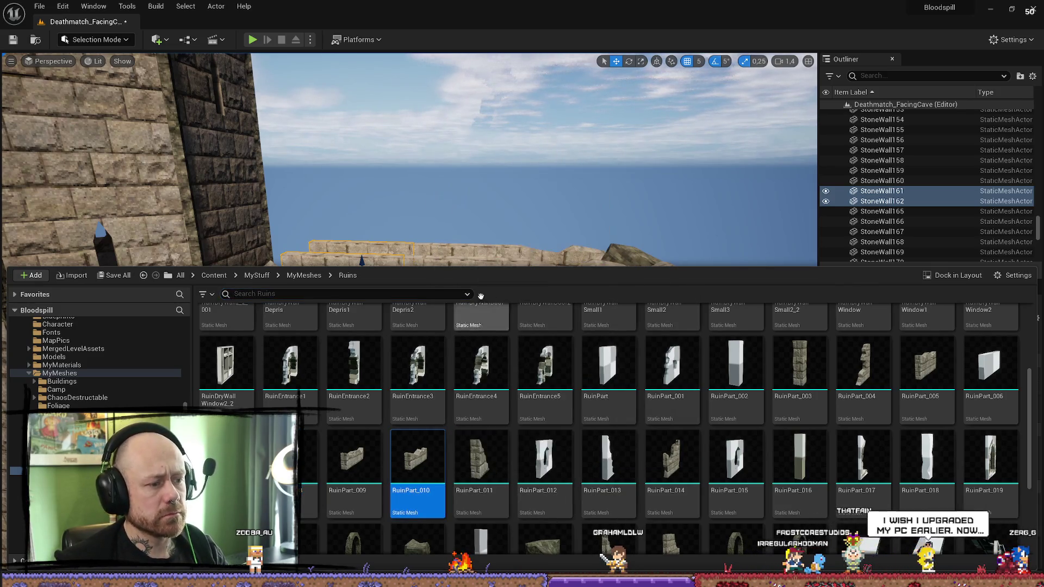
pyautogui.press('f')
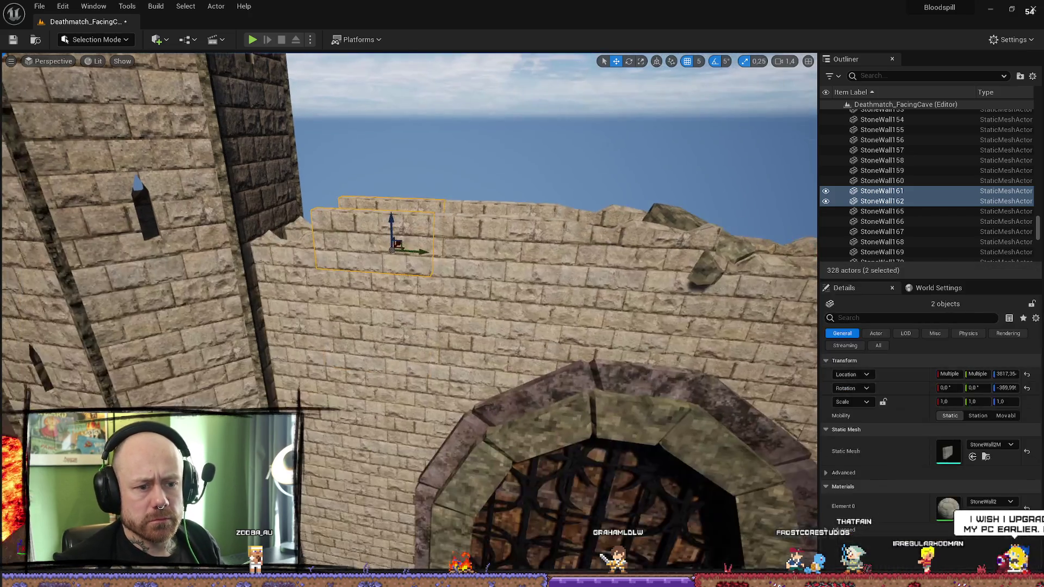
pyautogui.hotkey('ctrl', 'b')
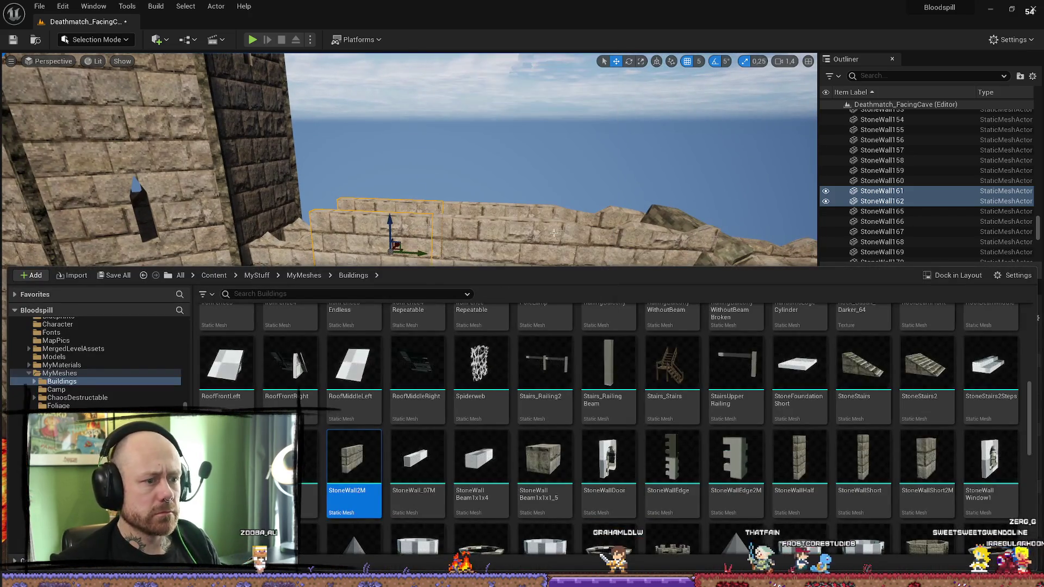
pyautogui.rightClick(554, 172)
pyautogui.click(247, 285)
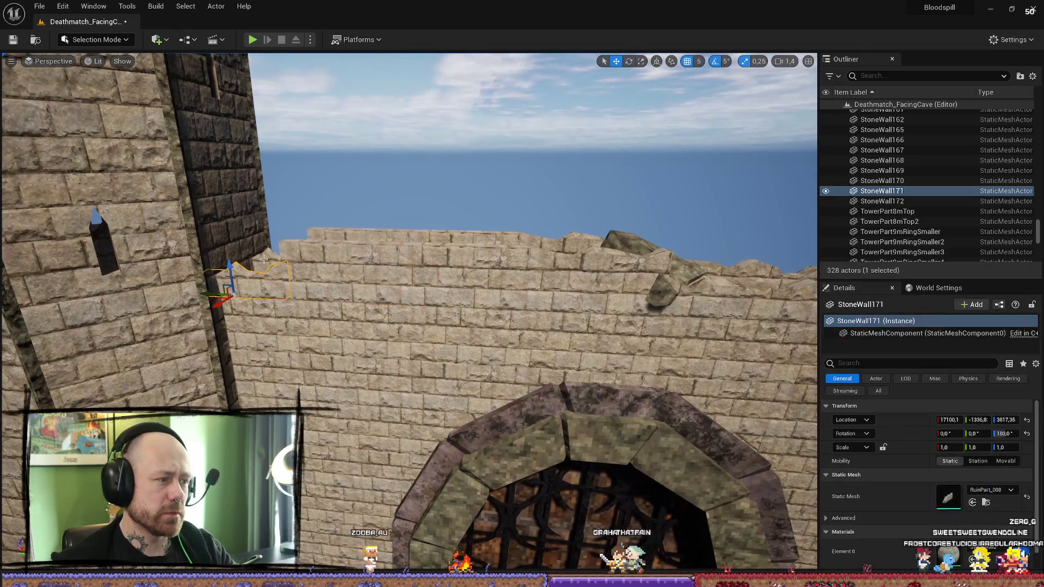
pyautogui.hotkey('ctrl', 'space')
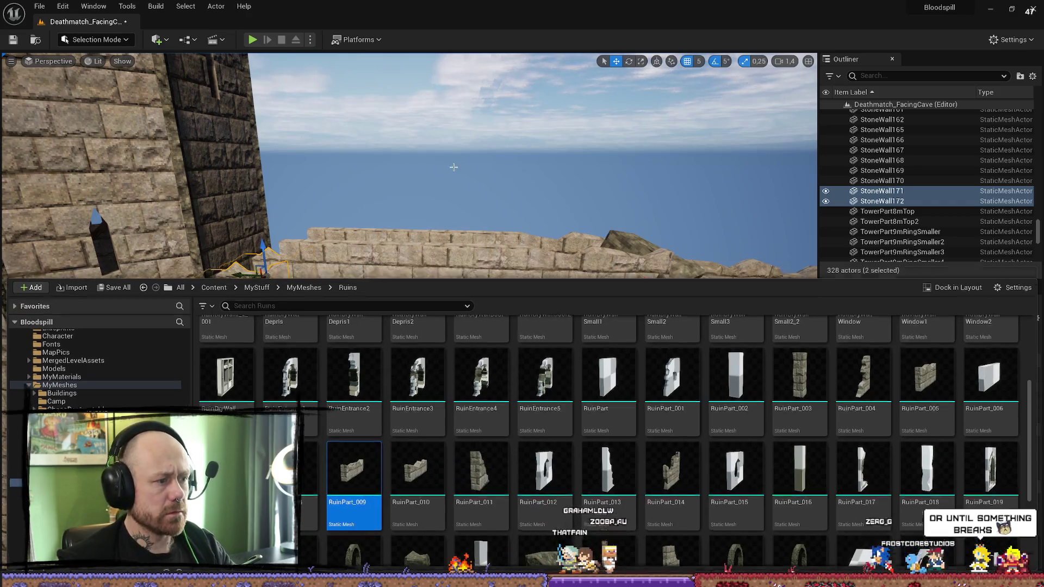
pyautogui.rightClick(449, 168)
# Step: Switch StoneWall161 and StoneWall162 from StoneWall2M to the RuinPart_009 mesh
pyautogui.click(347, 239)
pyautogui.keyDown('ctrl'); pyautogui.click(346, 240); pyautogui.keyUp('ctrl')
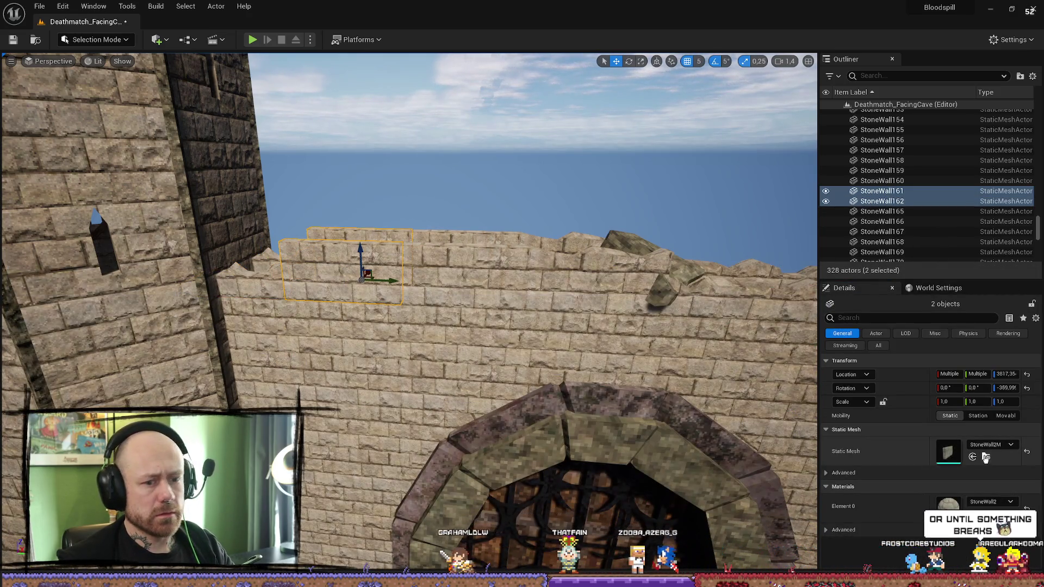
pyautogui.click(973, 459)
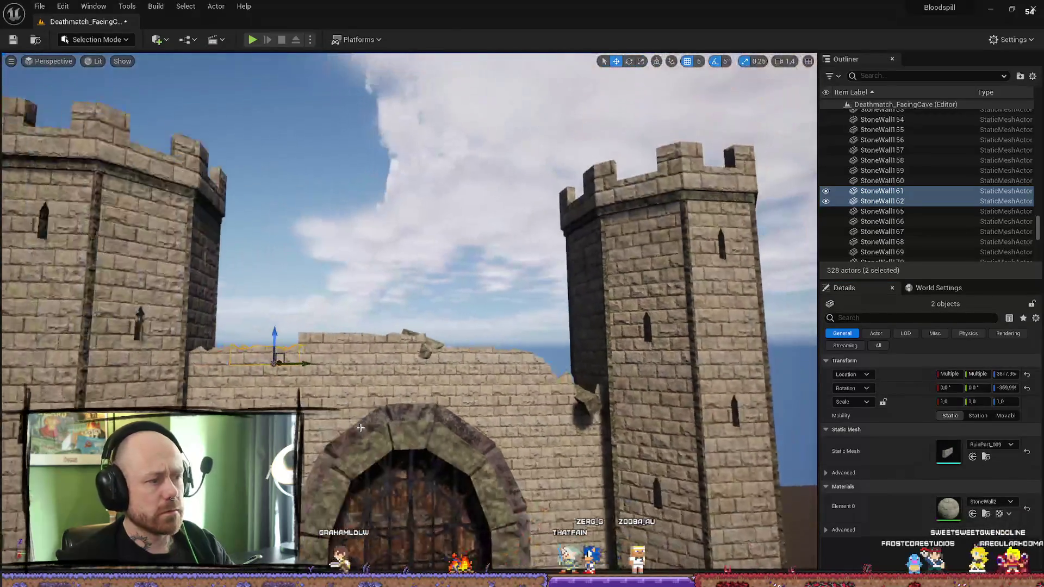
pyautogui.click(338, 306)
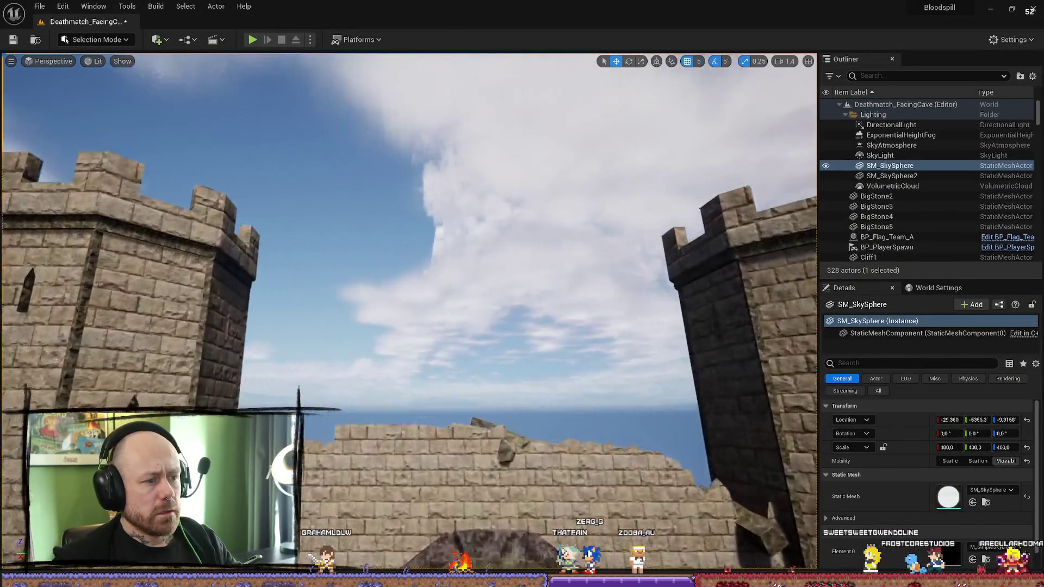
pyautogui.hotkey('ctrl', 'space')
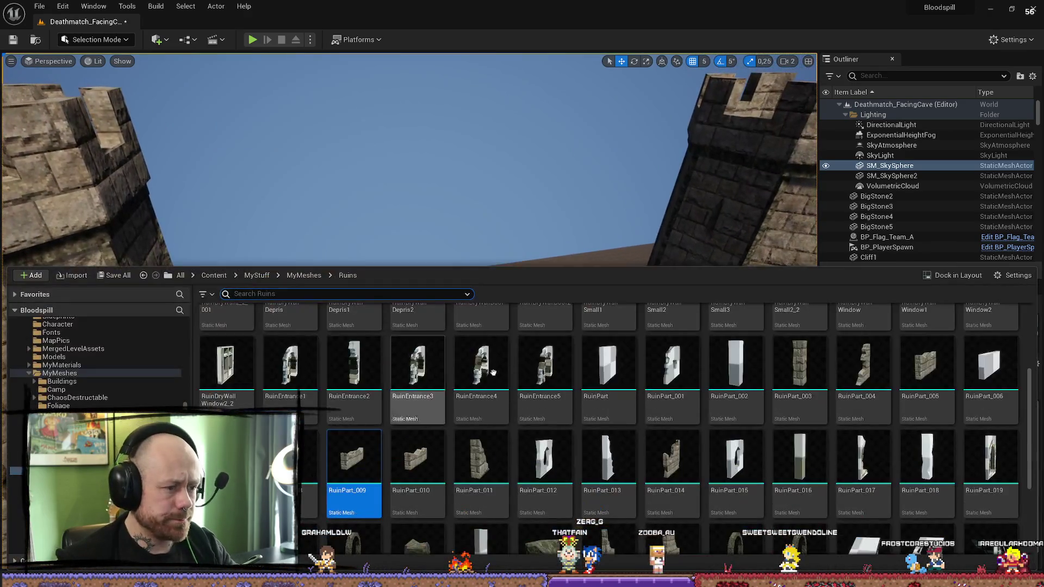
# Step: Place a RuinDepris5 rock chunk on the wall top, slide it along, and turn it −30°
pyautogui.scroll(3, 623, 363)
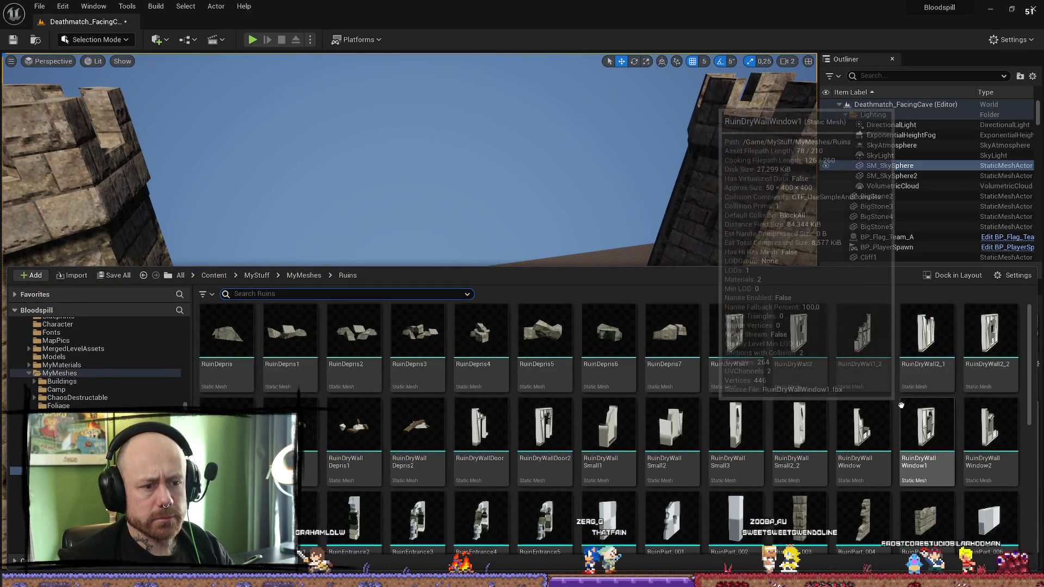
pyautogui.moveTo(554, 351)
pyautogui.mouseDown()
pyautogui.moveTo(642, 294)
pyautogui.moveTo(344, 378)
pyautogui.mouseUp()
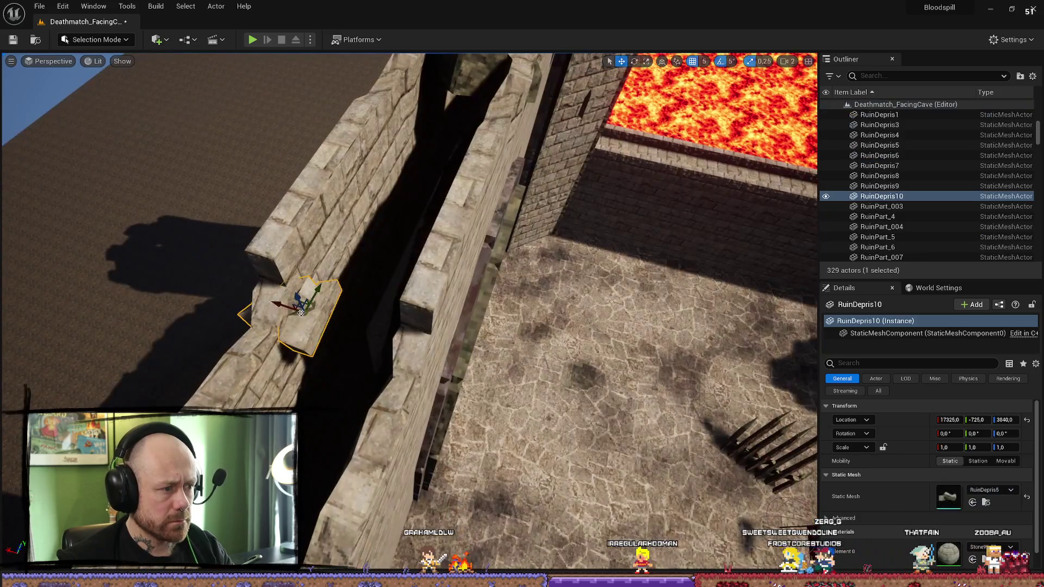
pyautogui.moveTo(301, 313); pyautogui.dragTo(340, 331)
pyautogui.press('e')
pyautogui.press('d')
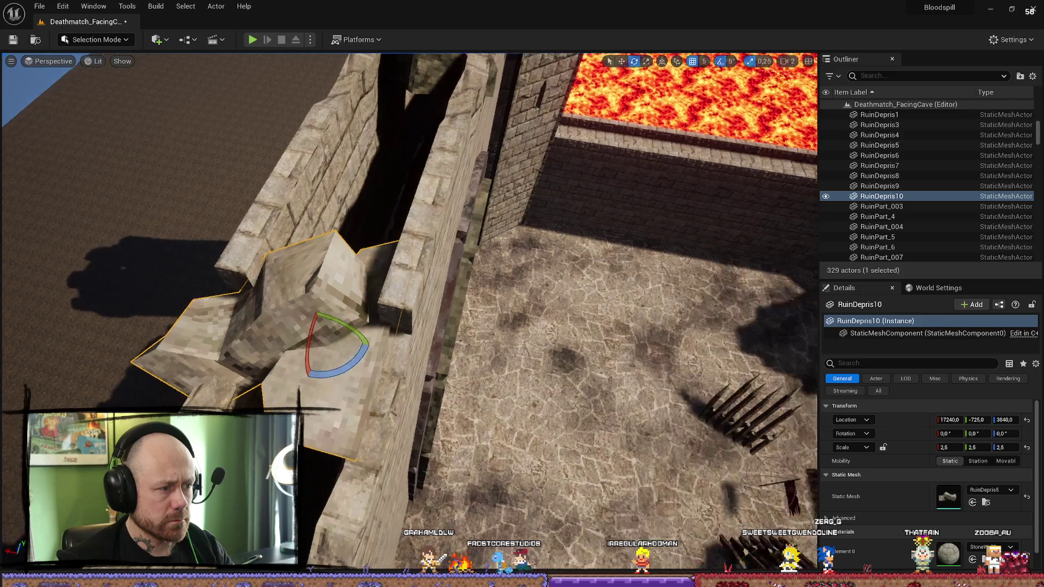
pyautogui.moveTo(319, 366); pyautogui.dragTo(243, 354)
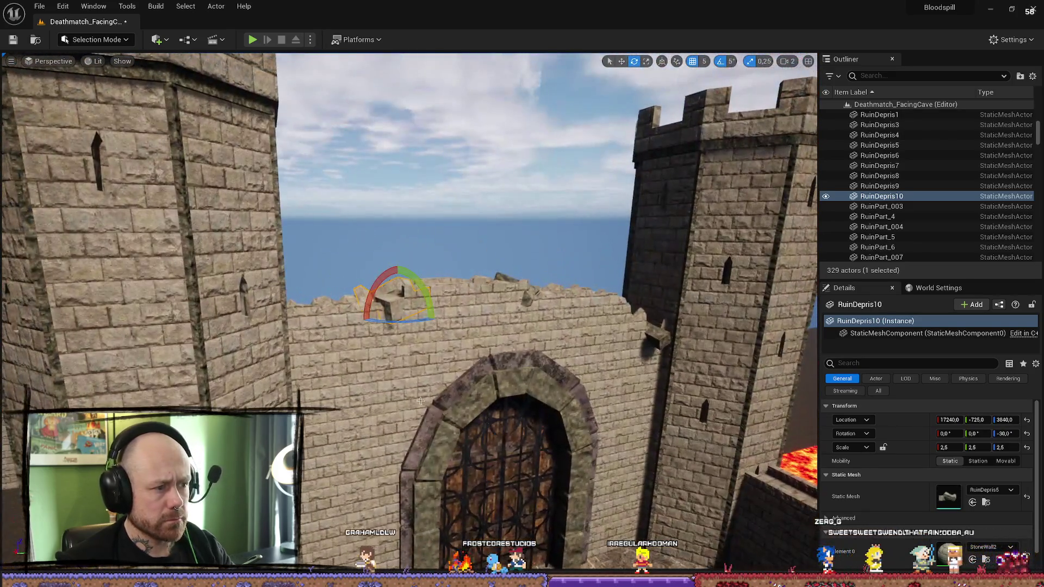
# Step: Raise the rock chunk slightly on the wall
pyautogui.click(173, 255)
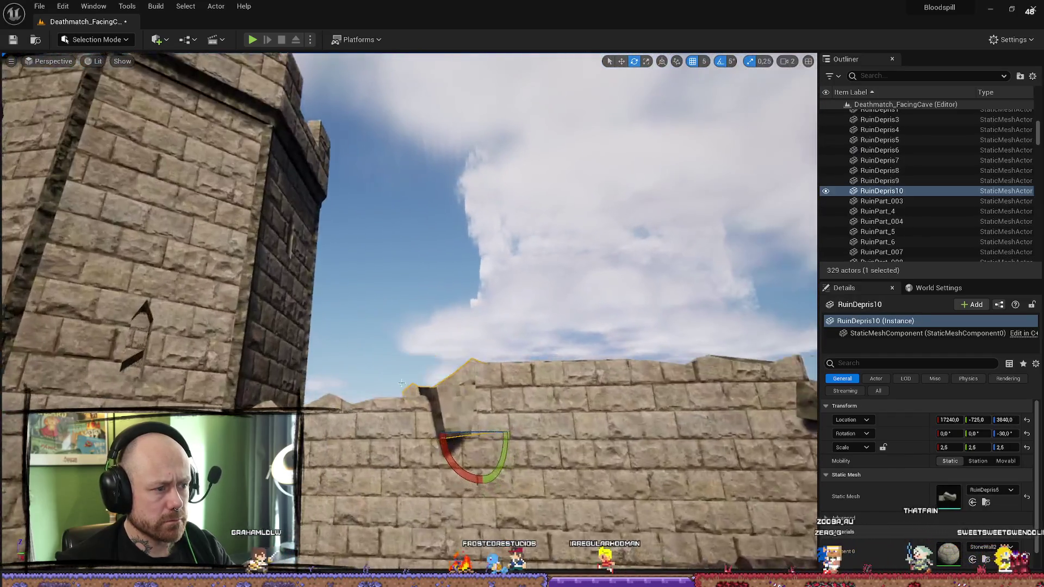
pyautogui.click(501, 422)
pyautogui.press('w')
pyautogui.moveTo(501, 422); pyautogui.dragTo(505, 395)
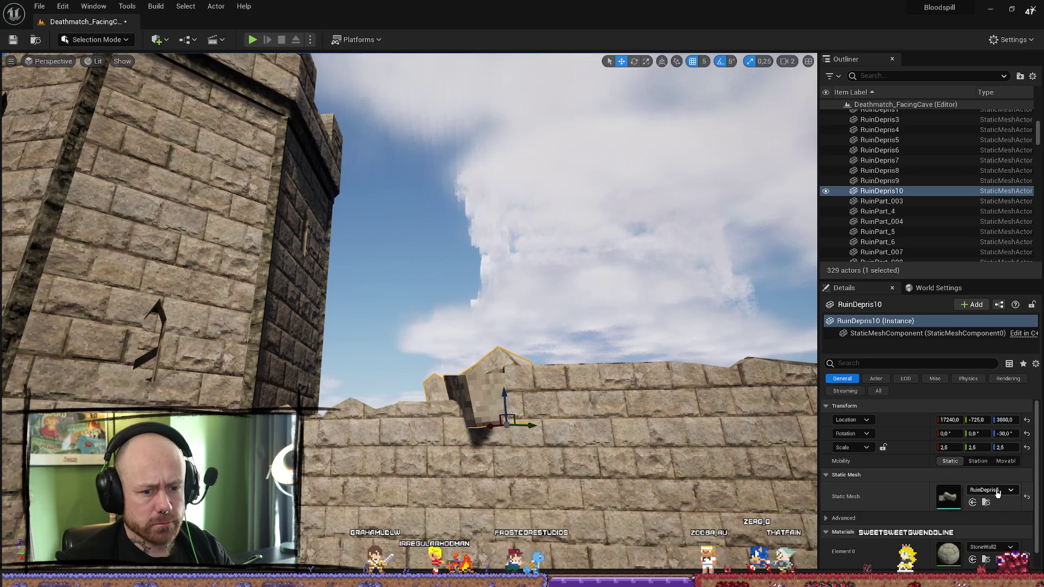
# Step: Give the rock chunk the RockForArc128_Inst material, replacing RockForArc64_Inst
pyautogui.click(1010, 547)
pyautogui.write('arc')
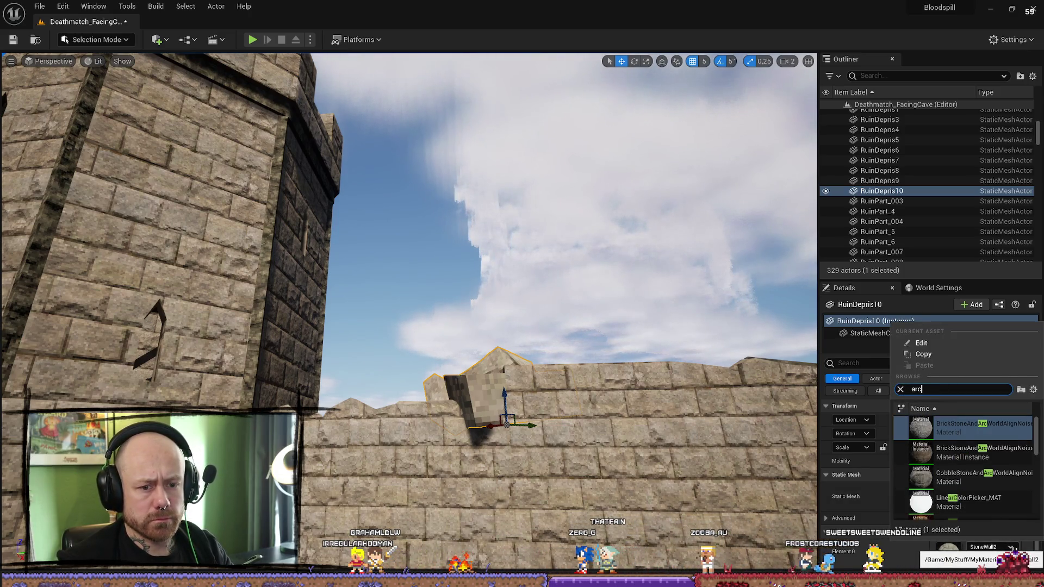
pyautogui.press('Up')
pyautogui.press('Up')
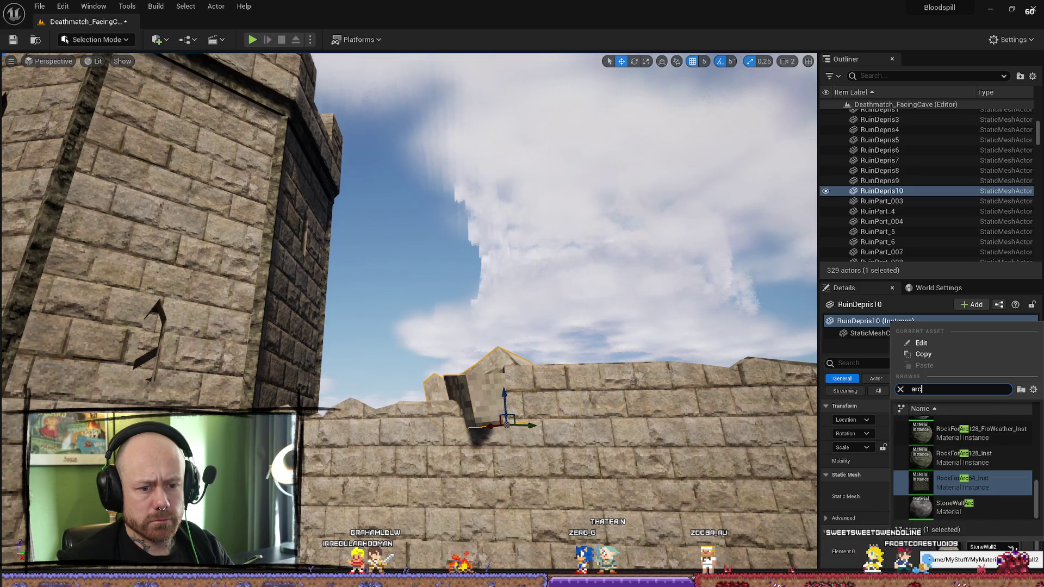
pyautogui.press('Return')
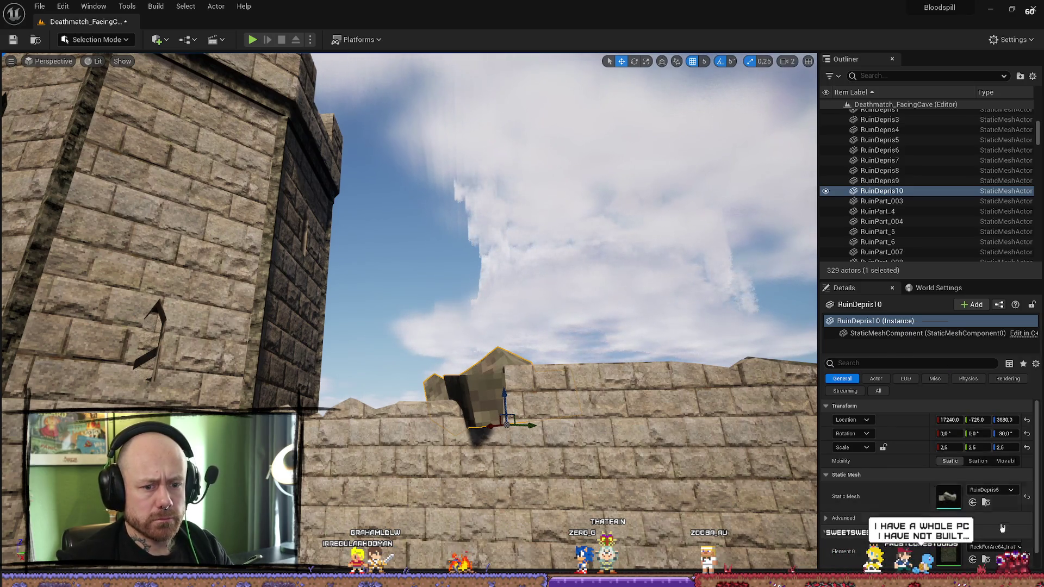
pyautogui.click(999, 547)
pyautogui.click(990, 462)
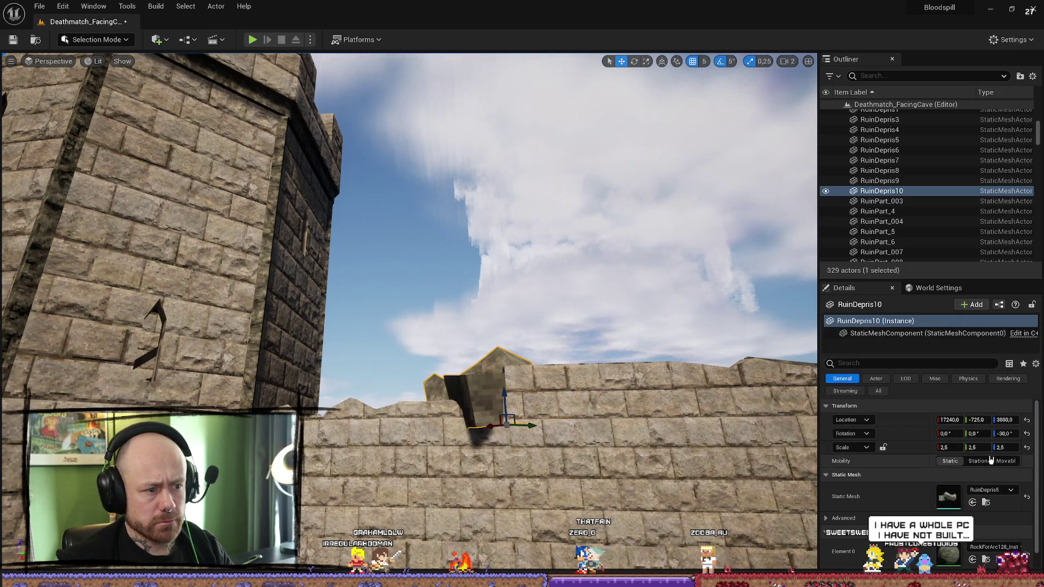
# Step: Frame the rock on the wall top and rotate it to a new angle
pyautogui.scroll(-5, 585, 407)
pyautogui.click(584, 408)
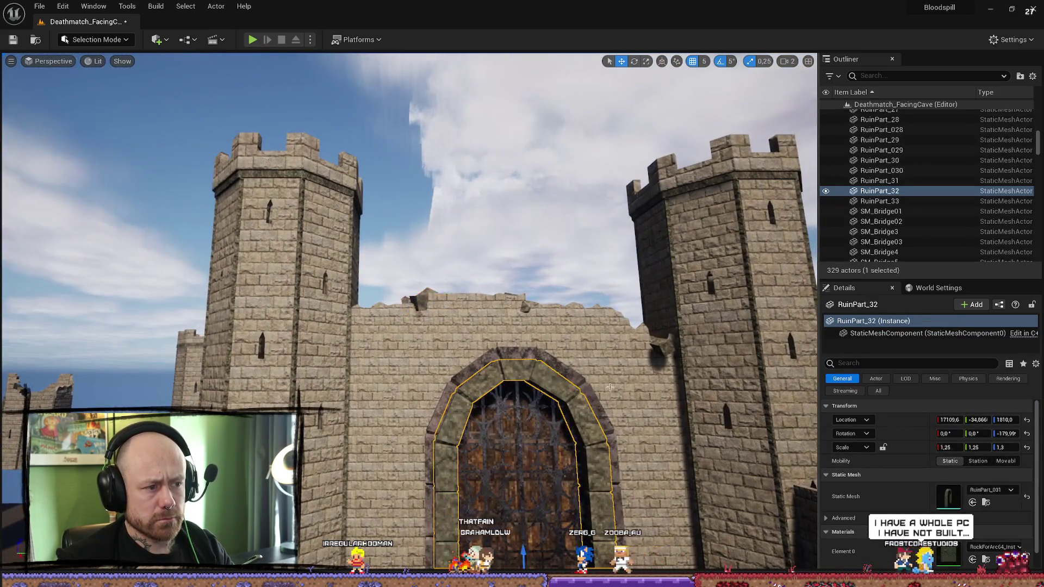
pyautogui.press('f')
pyautogui.moveTo(520, 337)
pyautogui.mouseDown()
pyautogui.moveTo(490, 305)
pyautogui.moveTo(478, 261)
pyautogui.moveTo(500, 326)
pyautogui.moveTo(520, 338)
pyautogui.mouseUp()
pyautogui.click(520, 337)
pyautogui.press('f')
pyautogui.press('e')
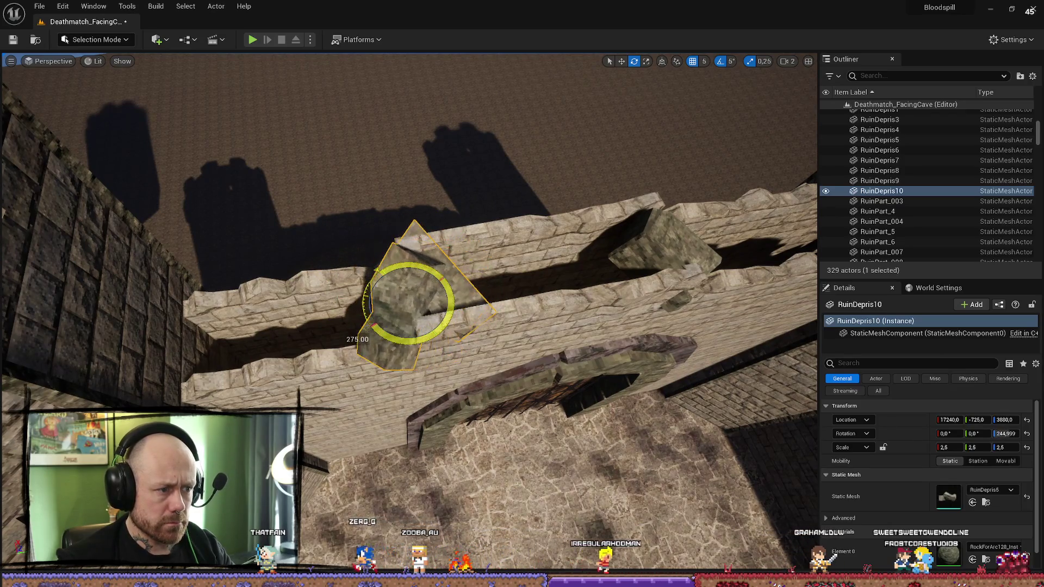
pyautogui.moveTo(436, 337)
pyautogui.mouseDown()
pyautogui.moveTo(435, 283)
pyautogui.moveTo(446, 381)
pyautogui.mouseUp()
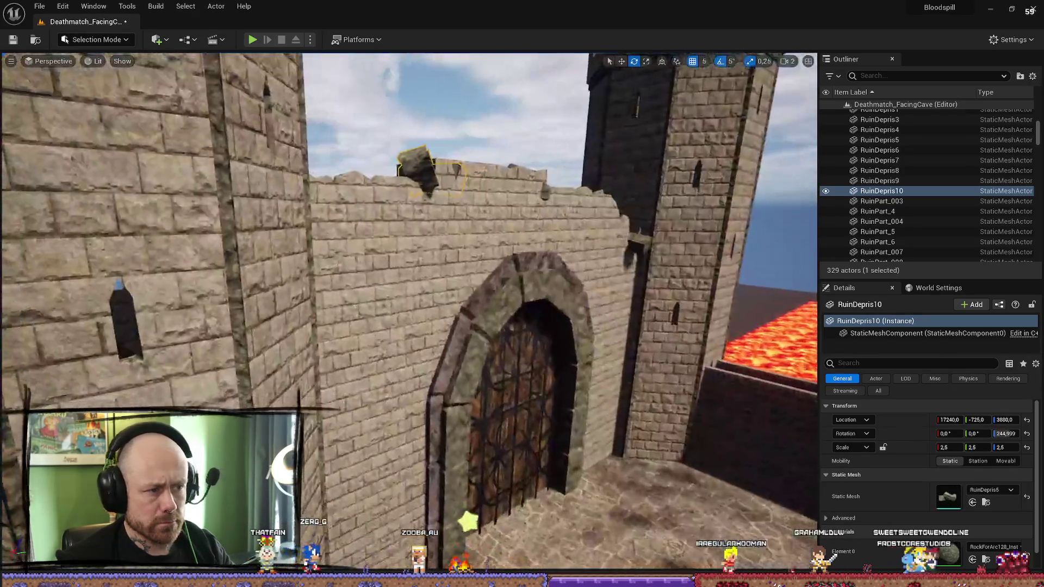
# Step: Review the whole gatehouse and reselect the rock chunk for moving
pyautogui.click(502, 388)
pyautogui.press('f')
pyautogui.scroll(-3, 522, 305)
pyautogui.click(609, 305)
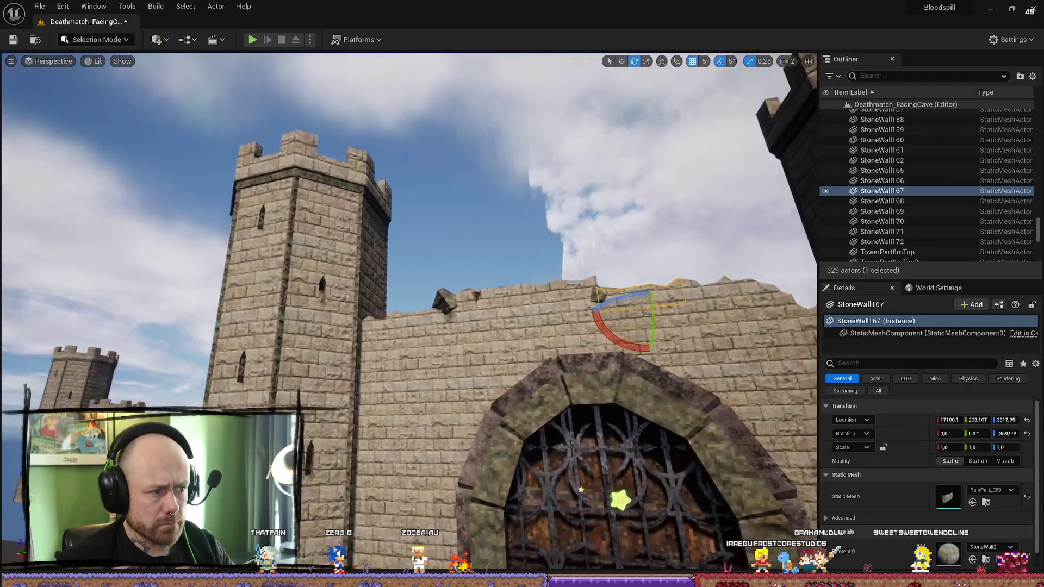
pyautogui.moveTo(610, 305); pyautogui.dragTo(598, 326)
pyautogui.click(429, 278)
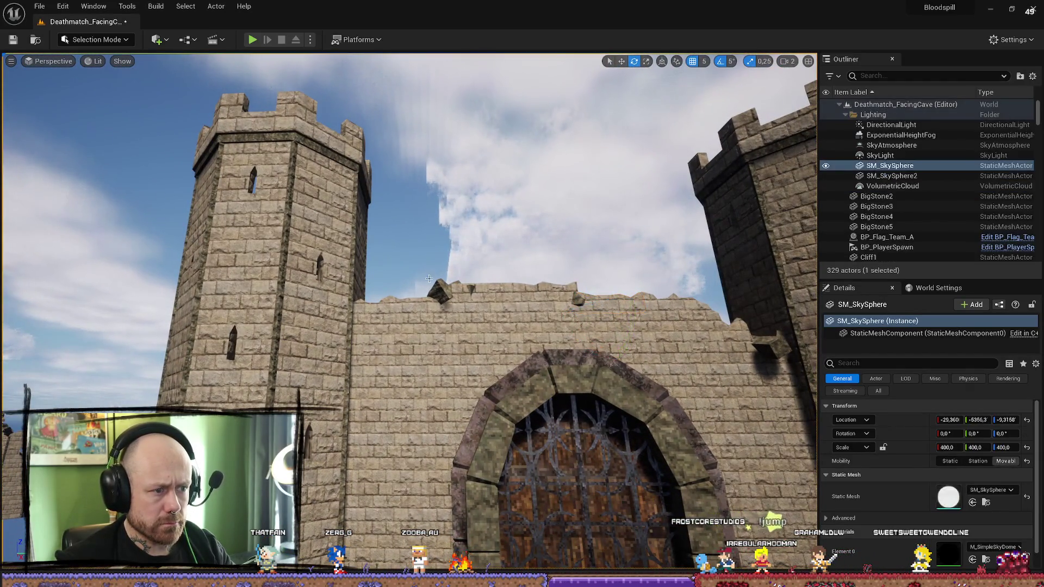
pyautogui.click(446, 287)
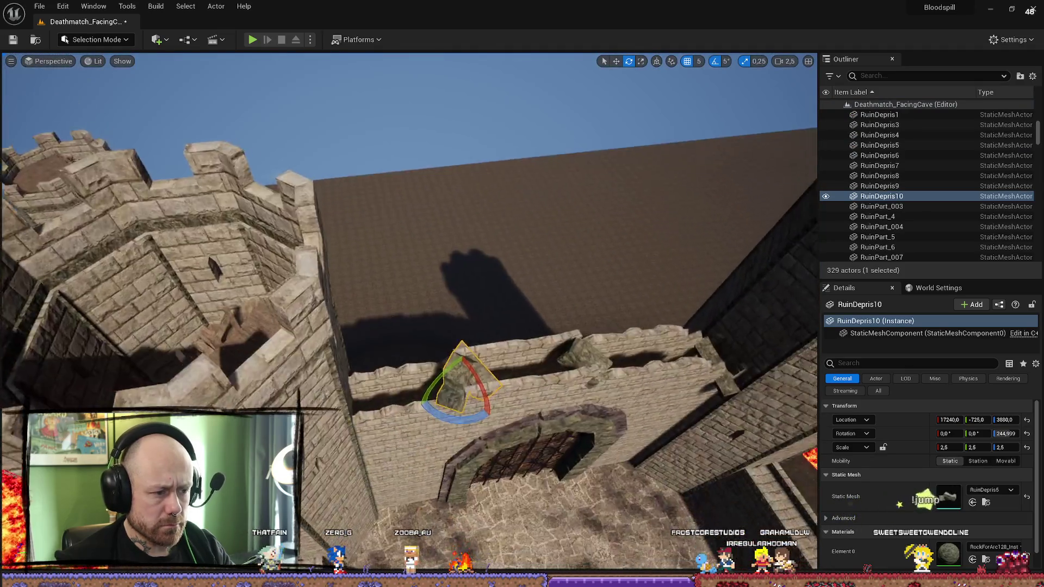
pyautogui.scroll(-2, 538, 354)
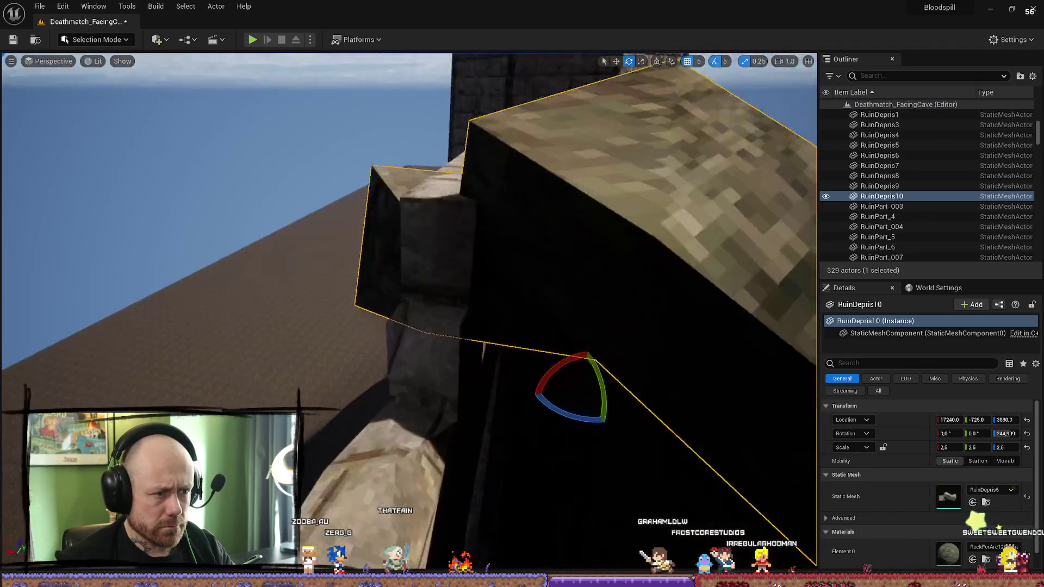
pyautogui.press('w')
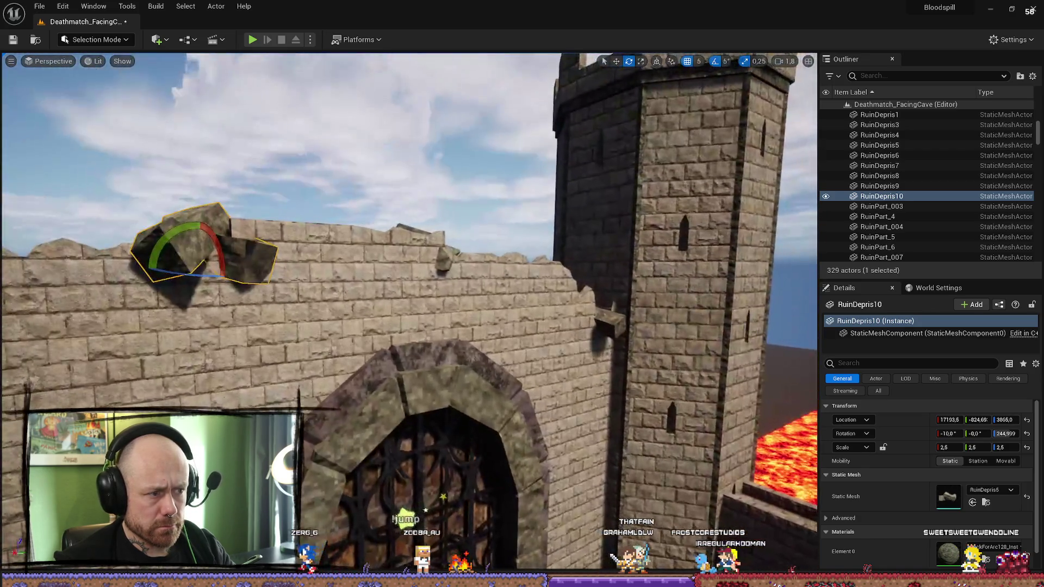
# Step: Move in toward the gate and drop another rock chunk into the courtyard
pyautogui.click(571, 307)
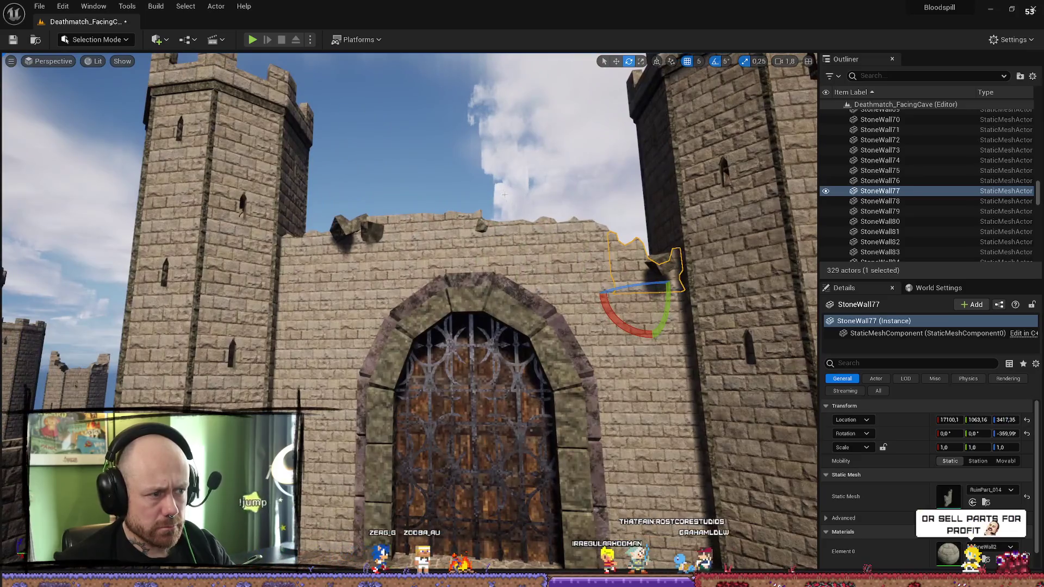
pyautogui.click(544, 136)
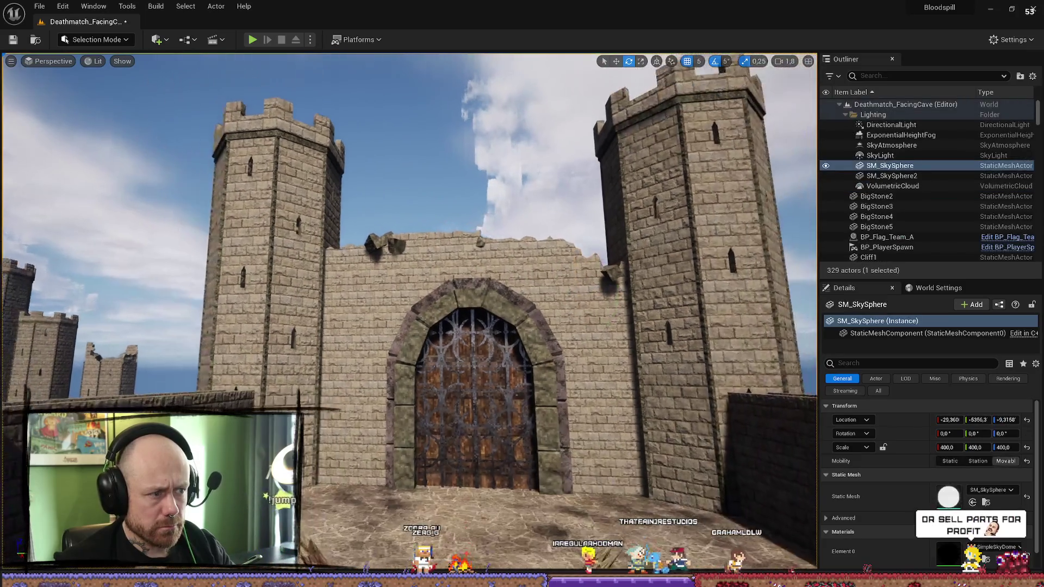
pyautogui.moveTo(408, 272)
pyautogui.mouseDown()
pyautogui.moveTo(408, 179)
pyautogui.moveTo(419, 337)
pyautogui.mouseUp()
pyautogui.hotkey('ctrl', 'space')
pyautogui.moveTo(541, 359)
pyautogui.mouseDown()
pyautogui.moveTo(373, 164)
pyautogui.moveTo(392, 147)
pyautogui.mouseUp()
# Step: Turn the new rock chunk (55°, then 25°) and add RuinDepris3 and RuinDepris2 rubble chunks near the gate
pyautogui.moveTo(413, 184)
pyautogui.mouseDown()
pyautogui.moveTo(383, 178)
pyautogui.moveTo(440, 178)
pyautogui.moveTo(474, 219)
pyautogui.mouseUp()
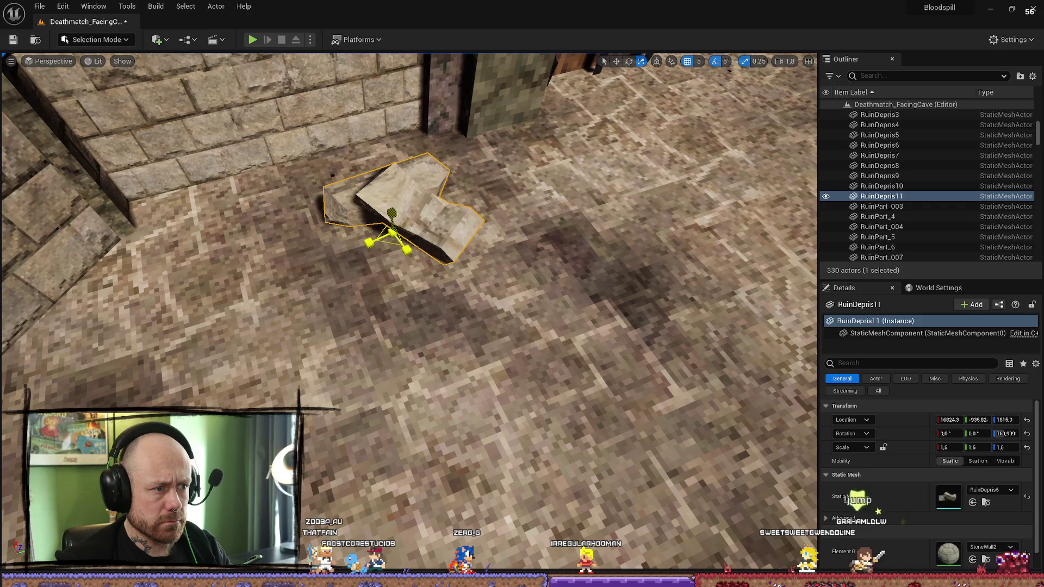
pyautogui.moveTo(420, 263); pyautogui.dragTo(397, 269)
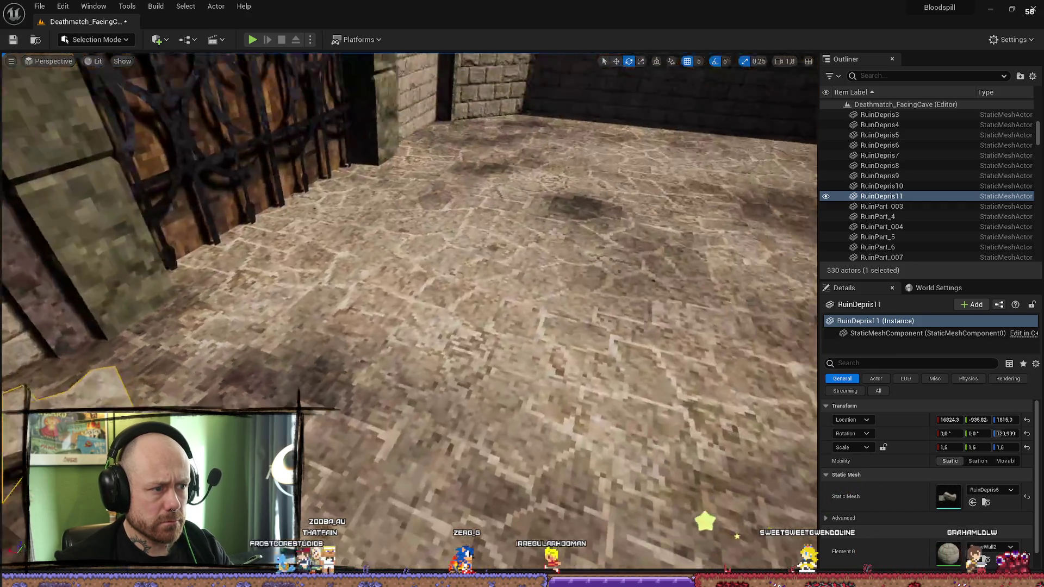
pyautogui.hotkey('ctrl', 'b')
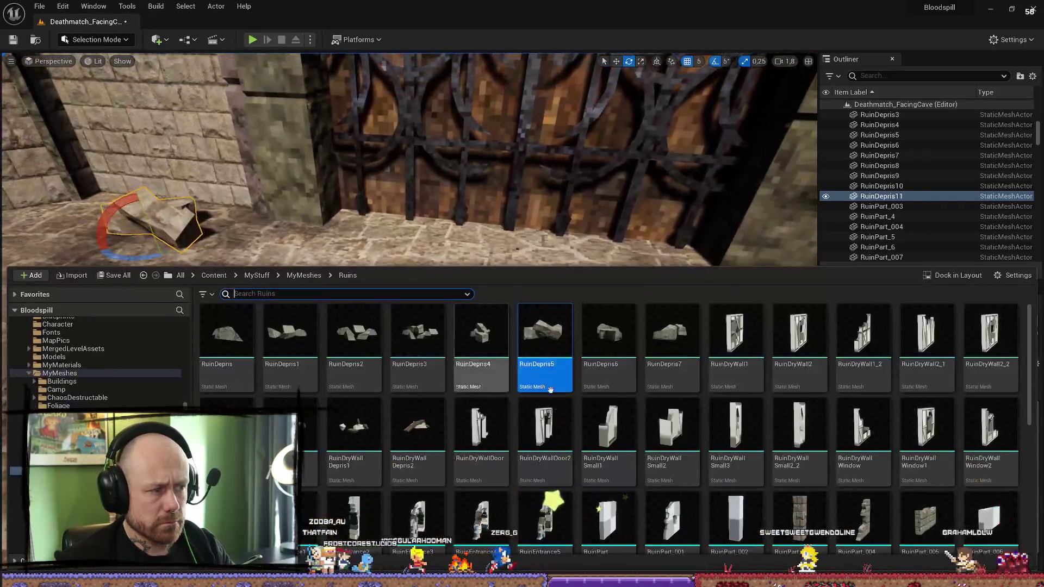
pyautogui.moveTo(669, 173); pyautogui.dragTo(734, 348)
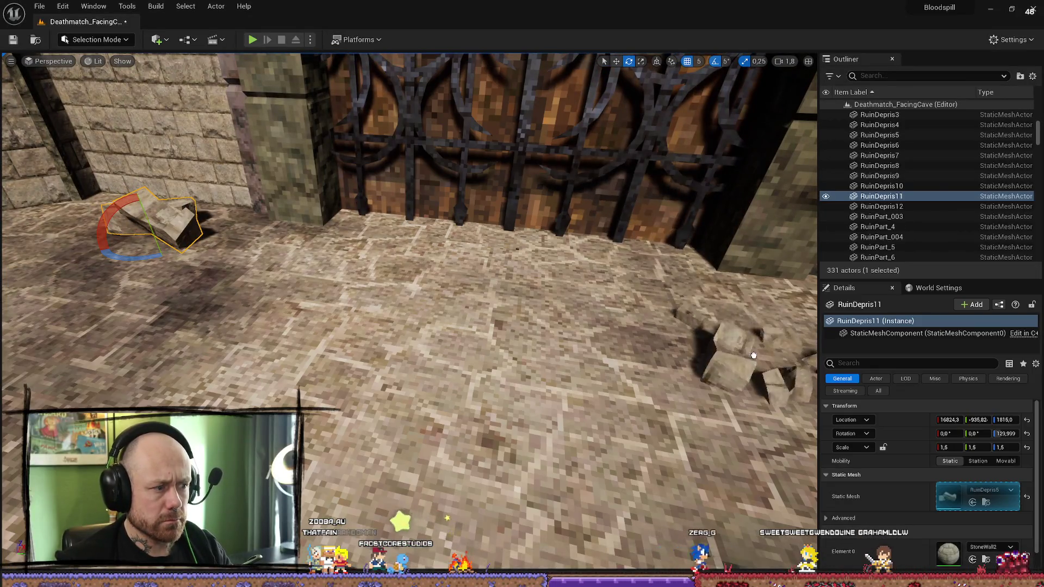
pyautogui.press('f')
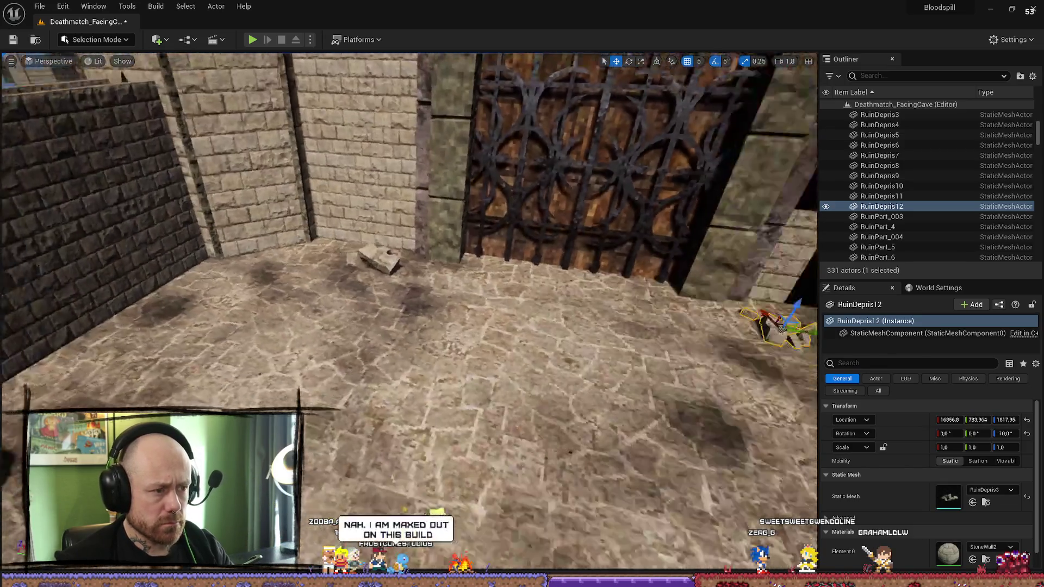
pyautogui.hotkey('ctrl', 'b')
pyautogui.moveTo(353, 351); pyautogui.dragTo(501, 341)
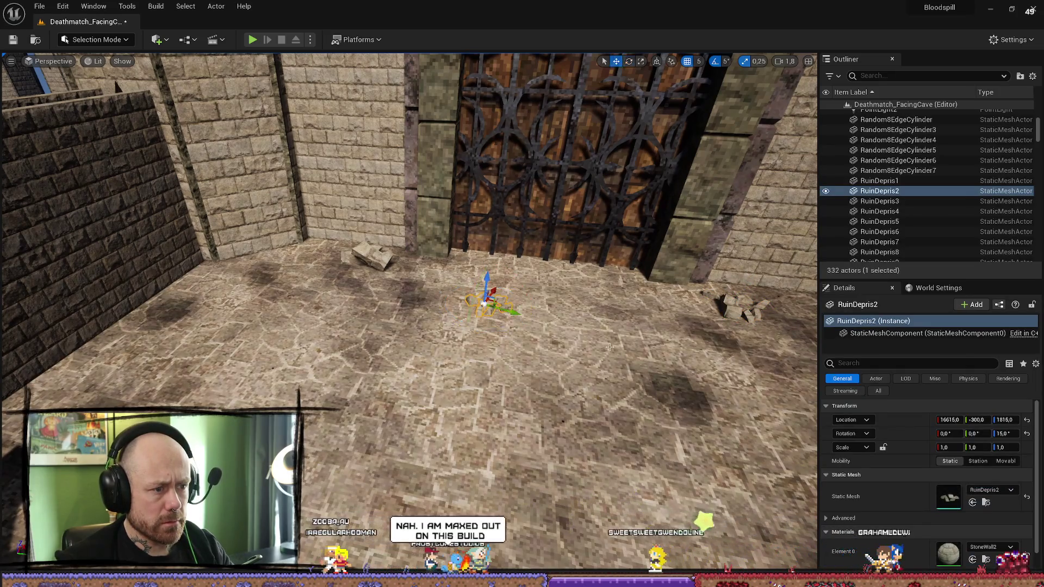
# Step: Set the RuinDepris2 rubble chunk's Element 0 material to RockForArc64_Inst
pyautogui.press('f')
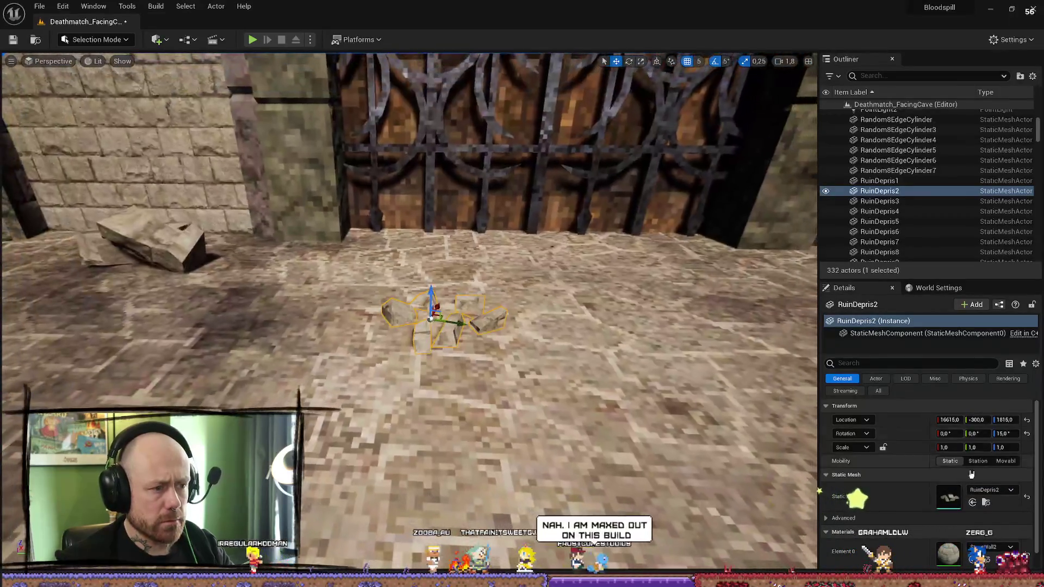
pyautogui.click(998, 492)
pyautogui.click(991, 547)
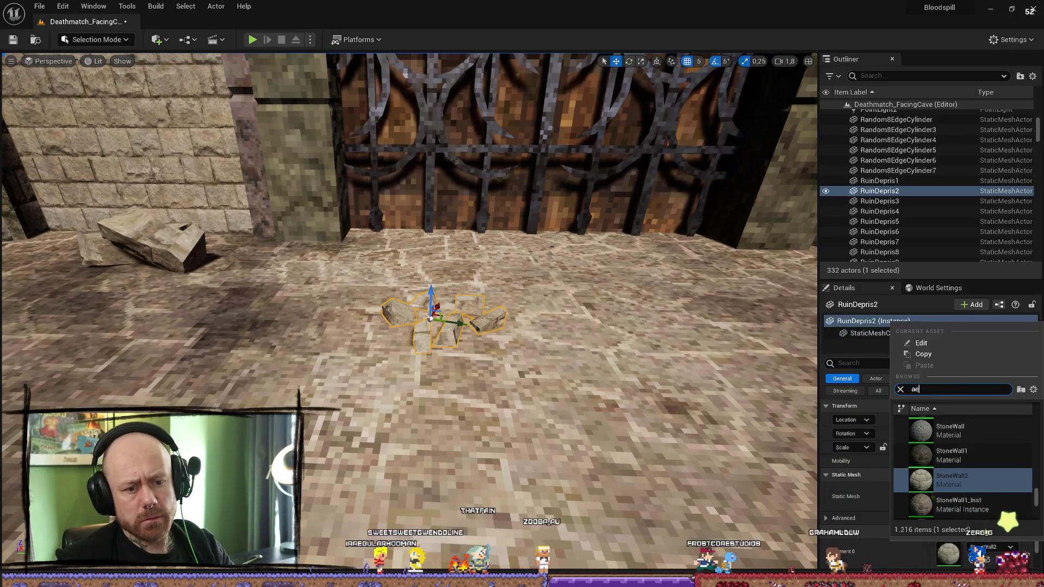
pyautogui.write('rc')
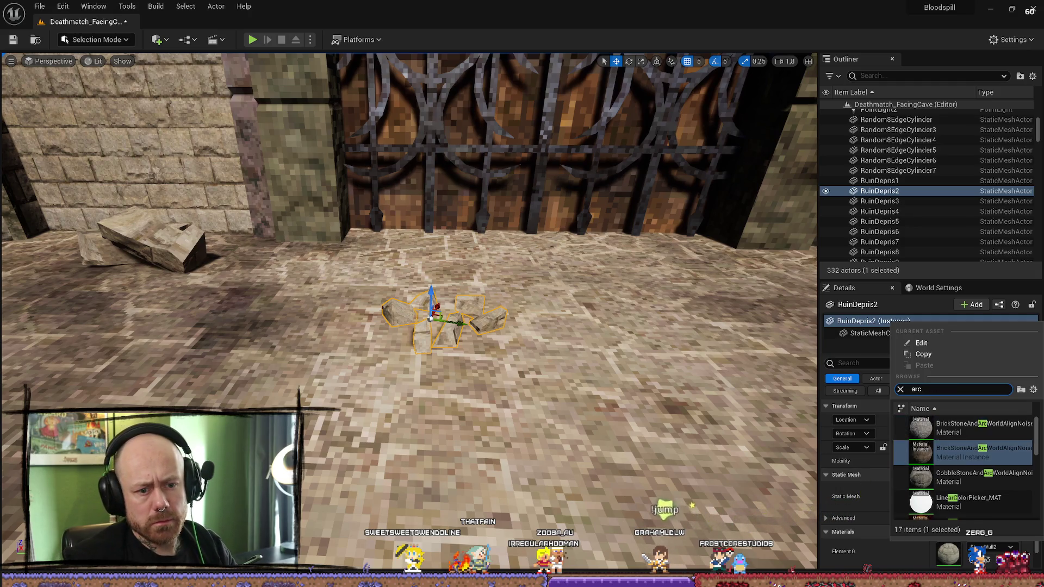
pyautogui.scroll(-5, 962, 468)
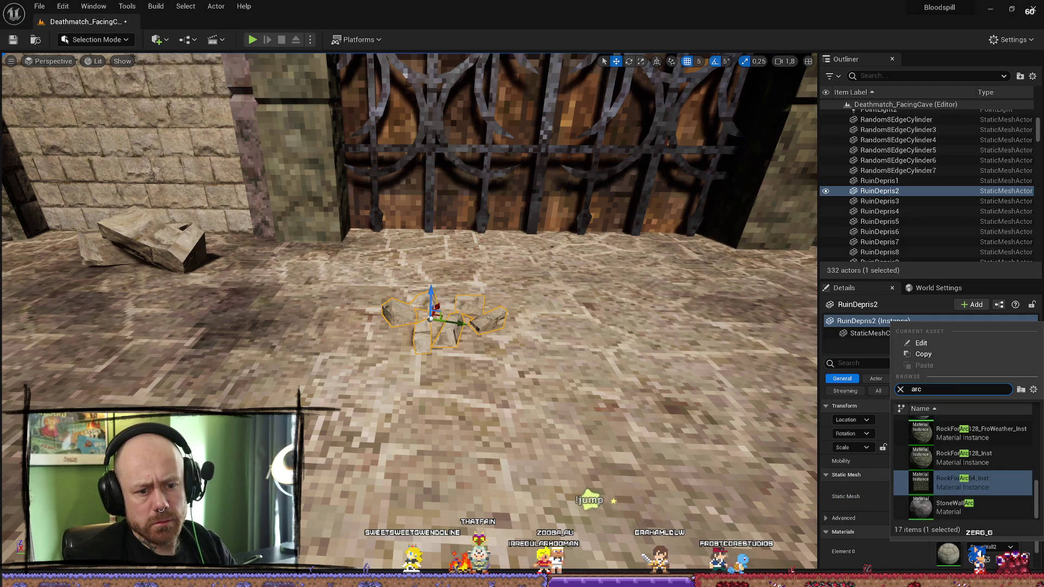
pyautogui.click(962, 483)
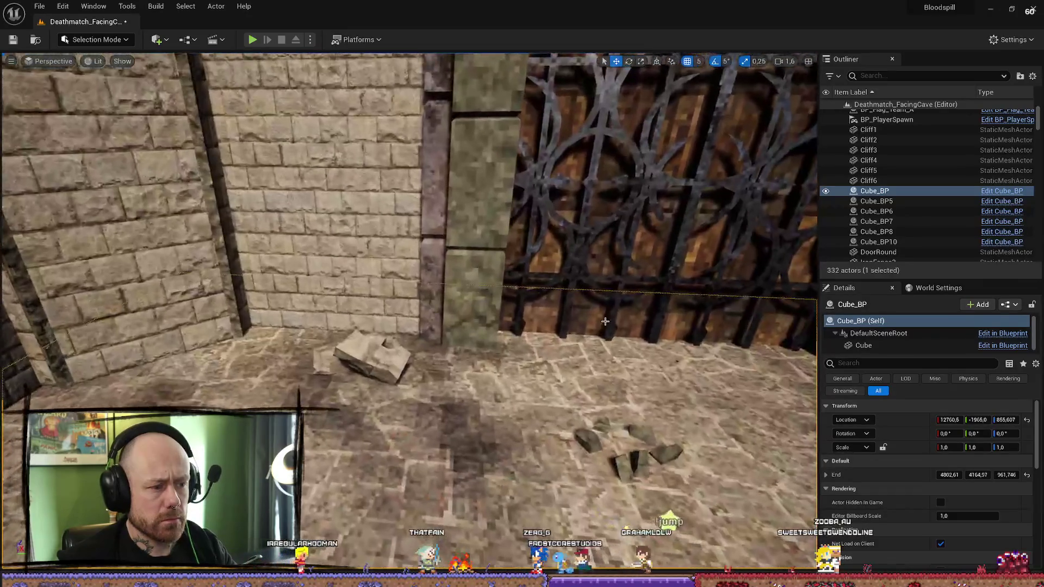
# Step: Set RuinDepris11's Element 0 material to RockForArc128_Inst and return to a wide gate view
pyautogui.click(356, 360)
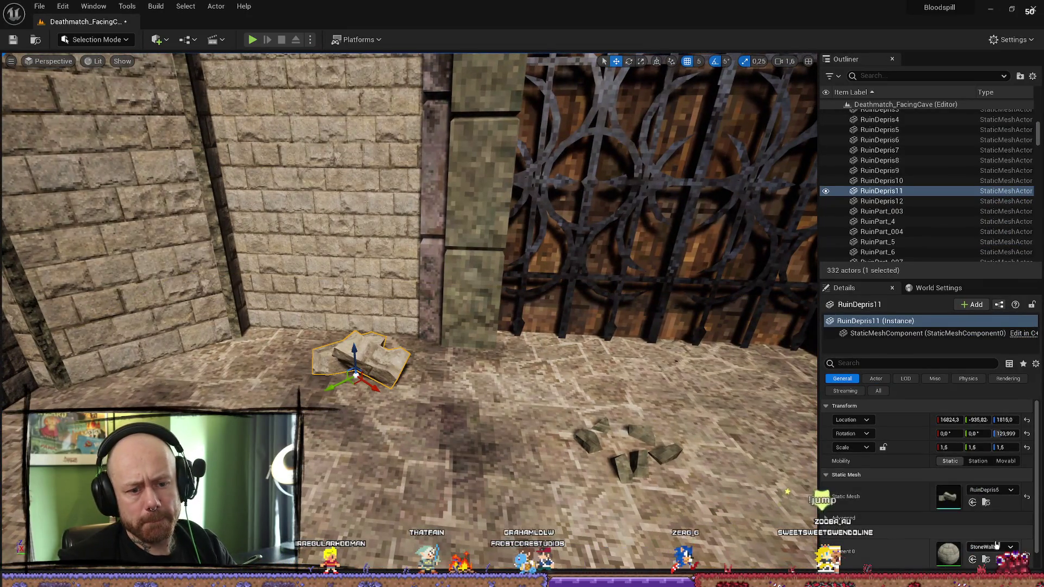
pyautogui.click(1008, 490)
pyautogui.click(958, 459)
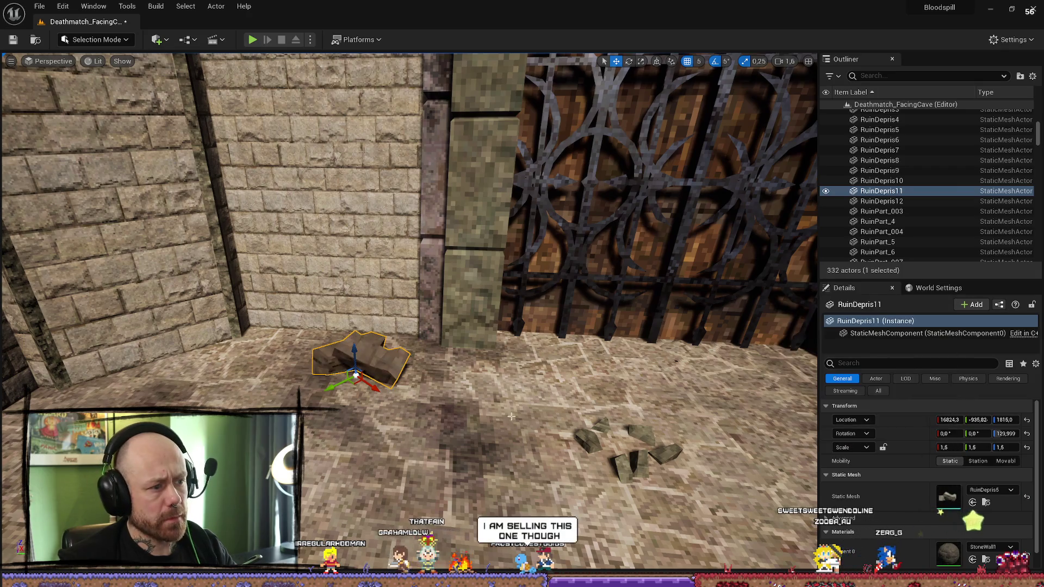
pyautogui.click(511, 416)
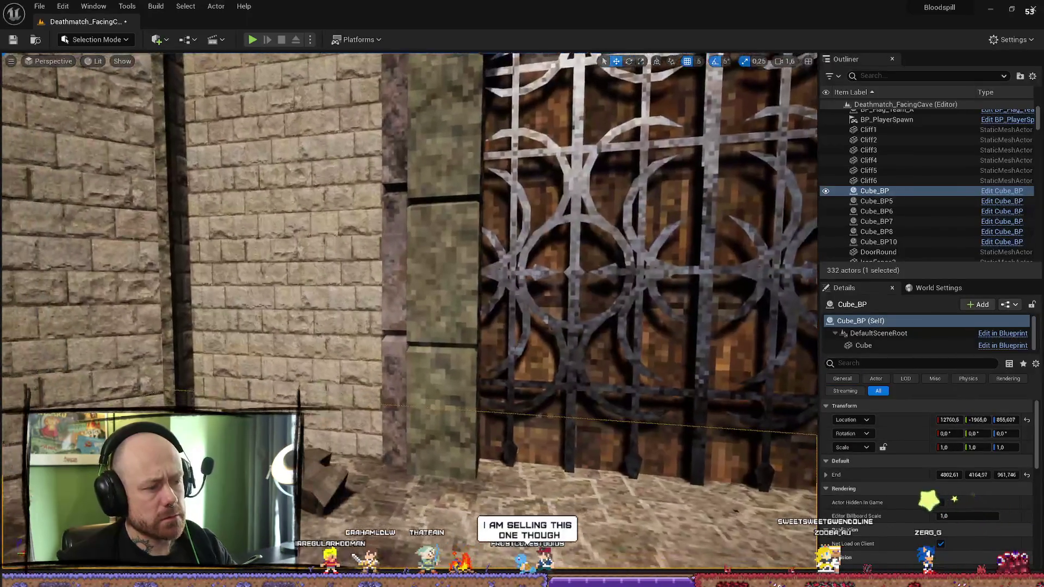
pyautogui.hotkey('ctrl', 'z')
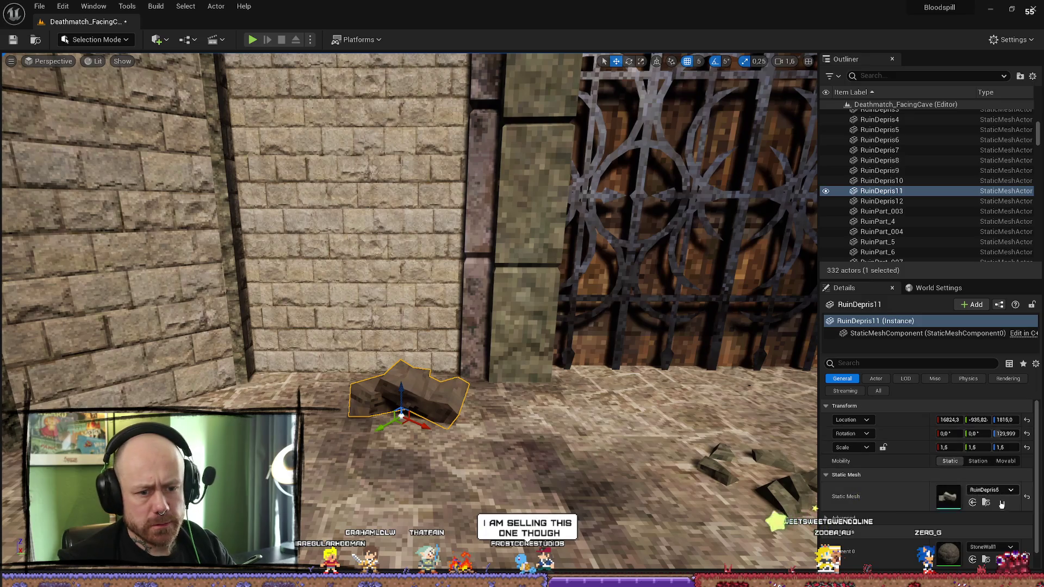
pyautogui.click(995, 547)
pyautogui.scroll(5, 967, 473)
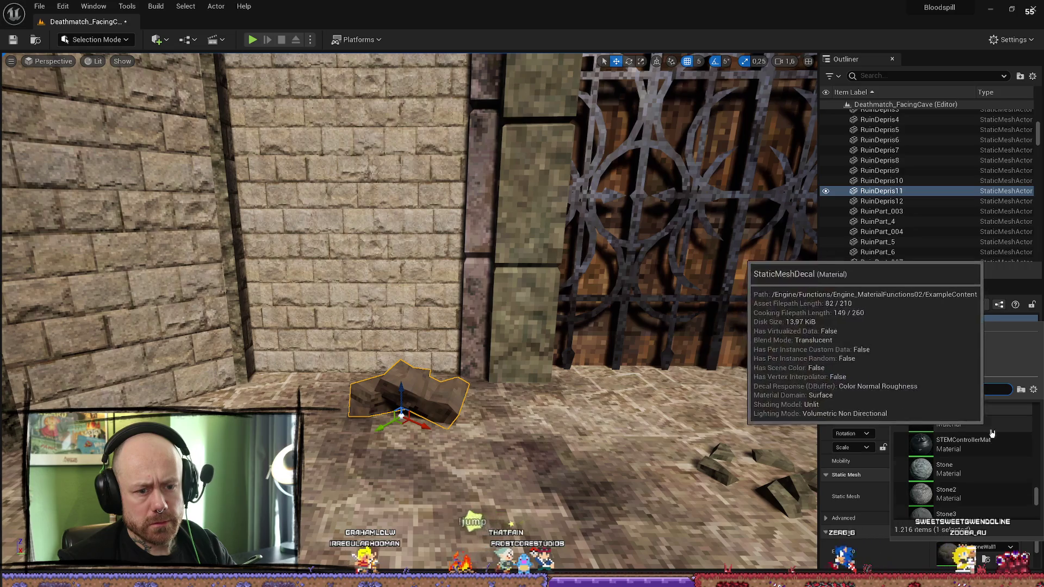
pyautogui.write('arc')
pyautogui.scroll(1, 963, 494)
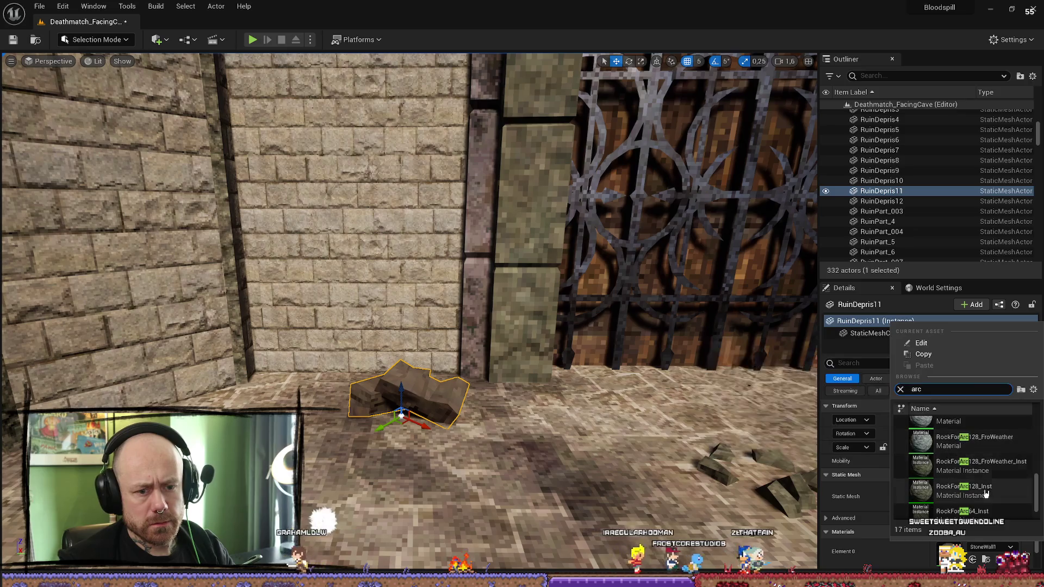
pyautogui.click(986, 492)
pyautogui.click(550, 416)
pyautogui.press('f')
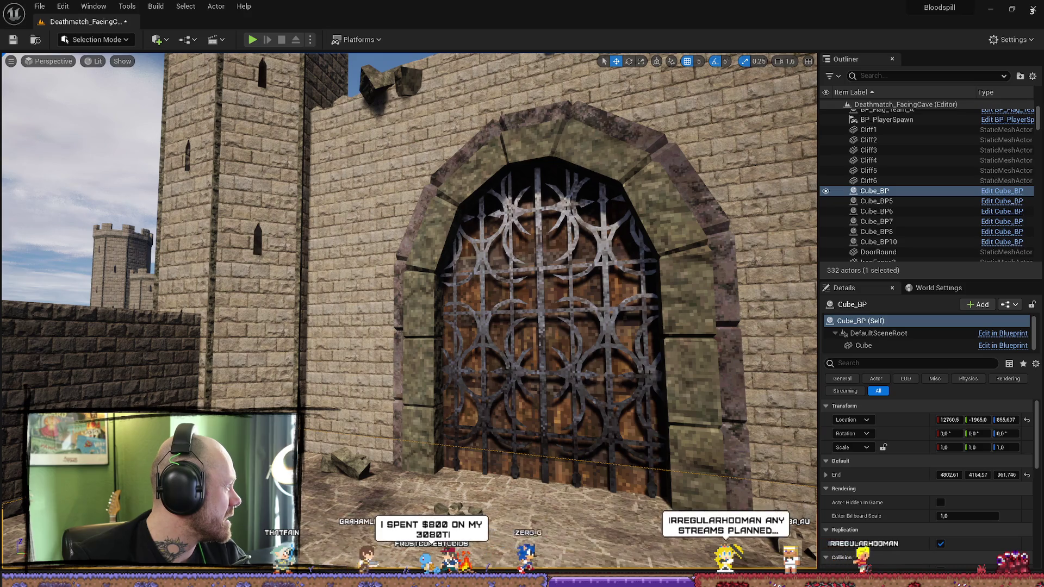
pyautogui.moveTo(0, 57); pyautogui.dragTo(668, 57)
pyautogui.scroll(-2, 627, 333)
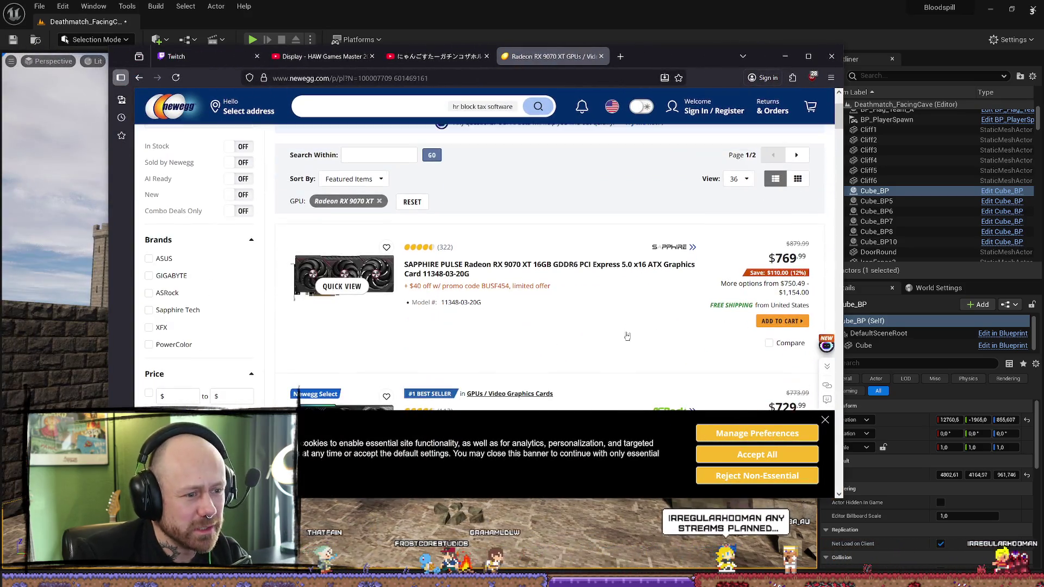
pyautogui.doubleClick(786, 259)
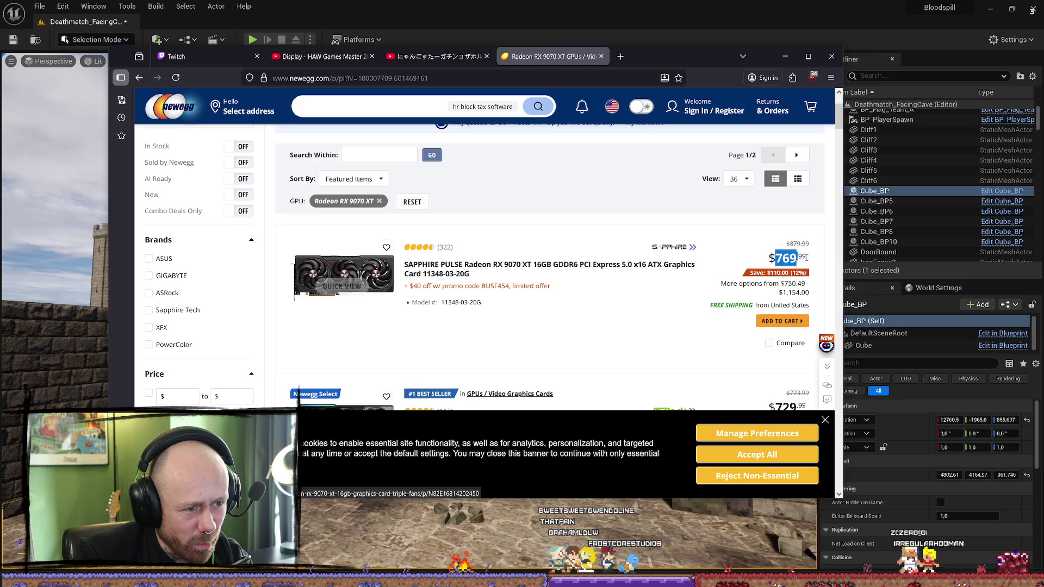
pyautogui.click(781, 260)
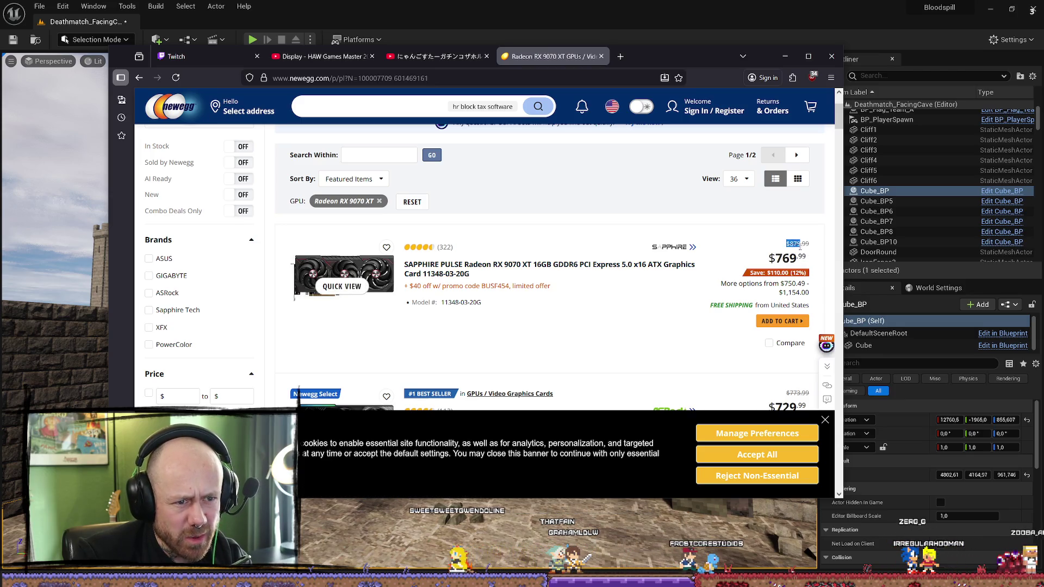
pyautogui.doubleClick(794, 257)
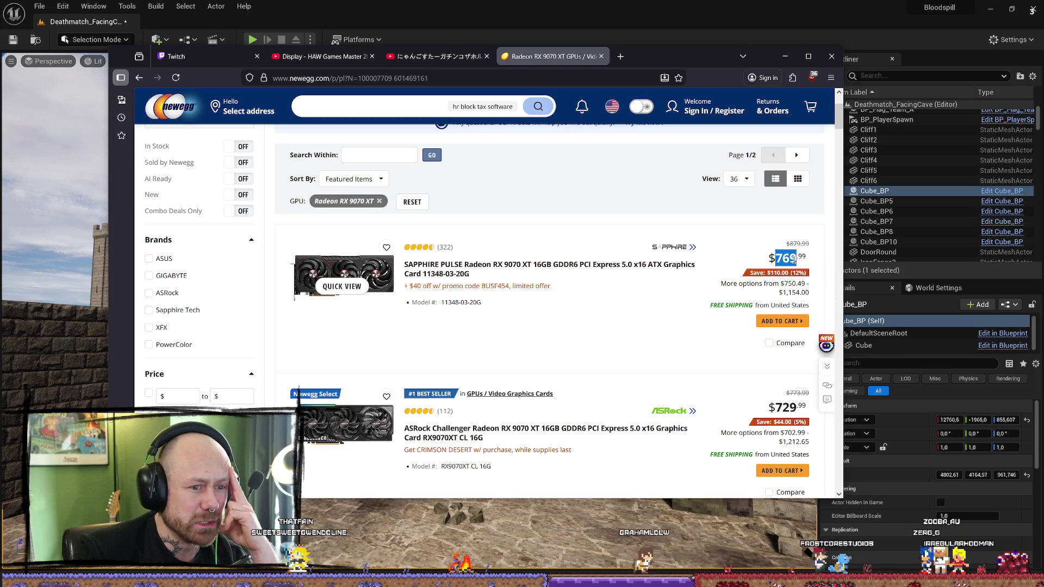
pyautogui.scroll(-5, 707, 223)
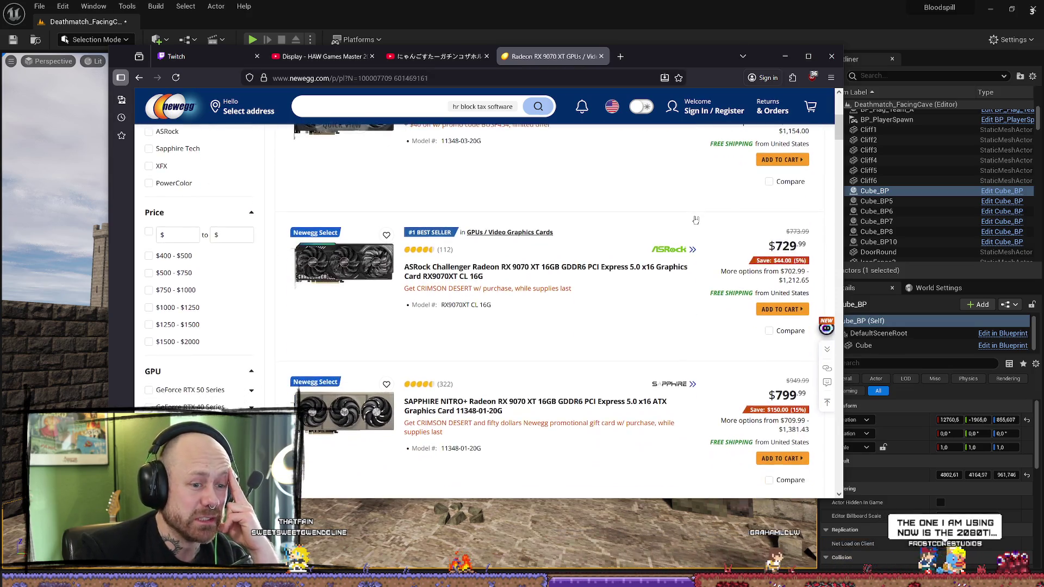
pyautogui.scroll(-12, 696, 218)
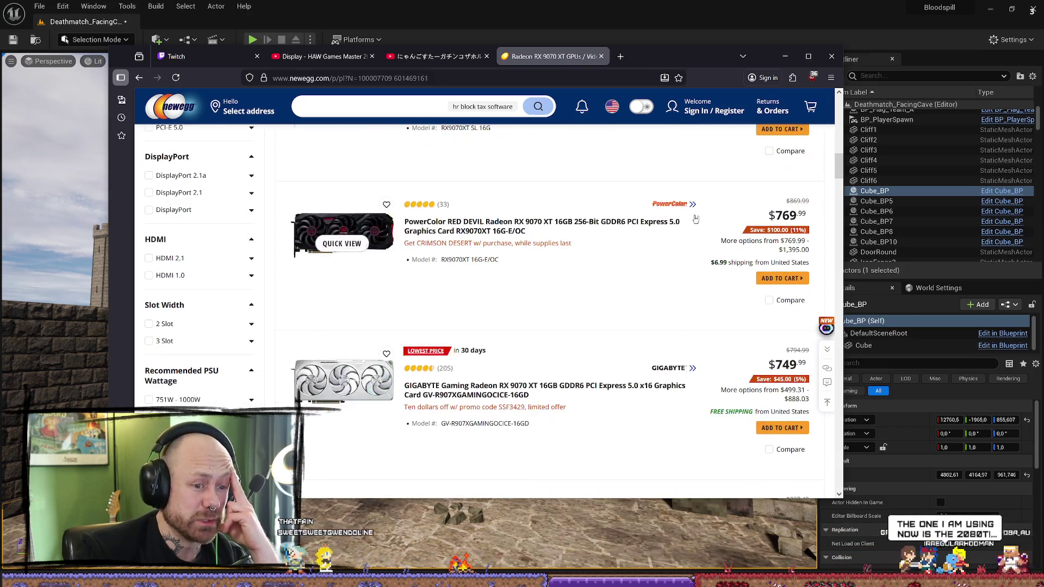
pyautogui.scroll(-8, 696, 219)
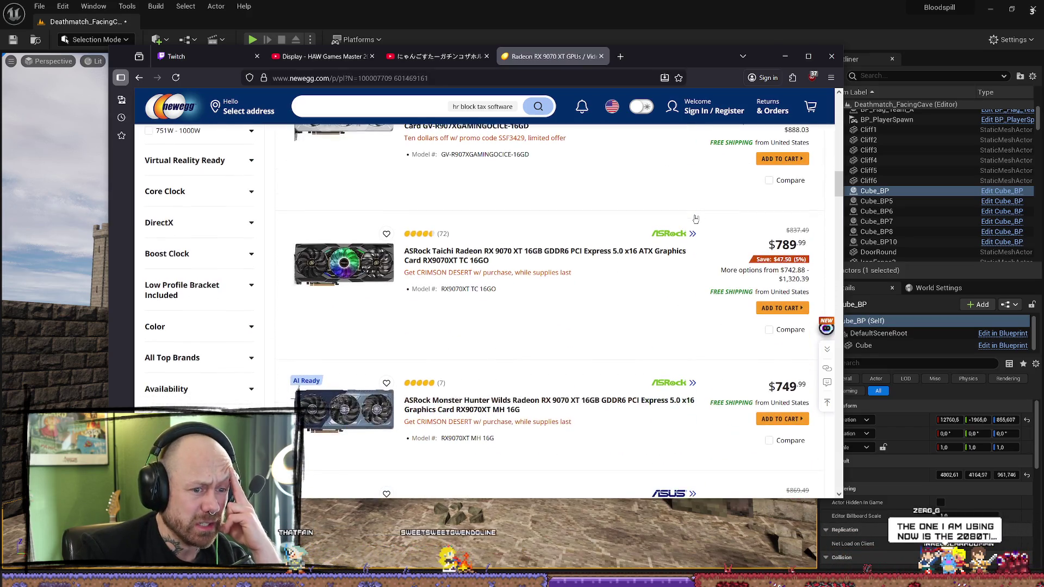
pyautogui.scroll(4, 696, 218)
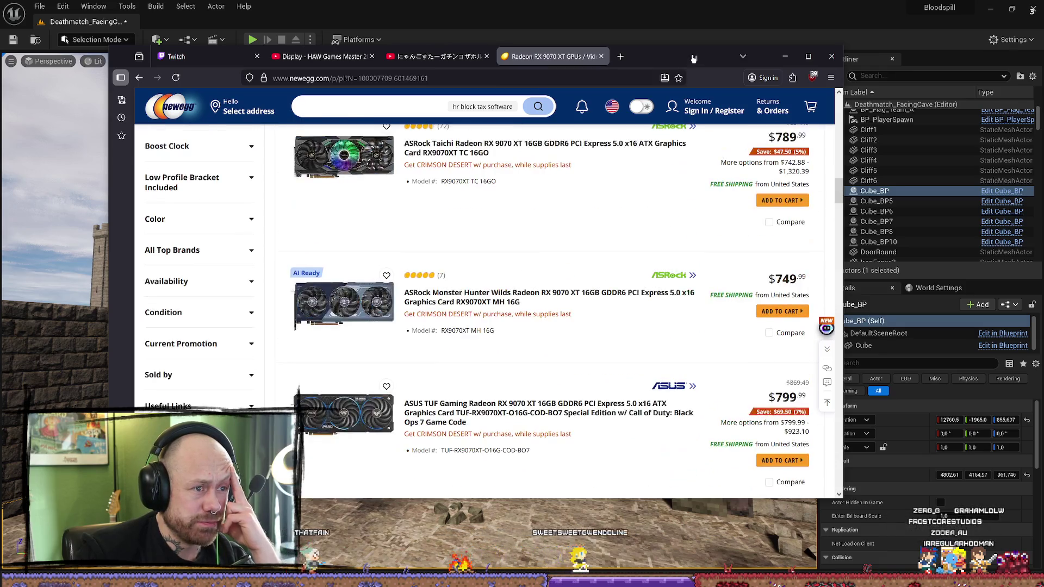
pyautogui.hotkey('alt', 'Tab')
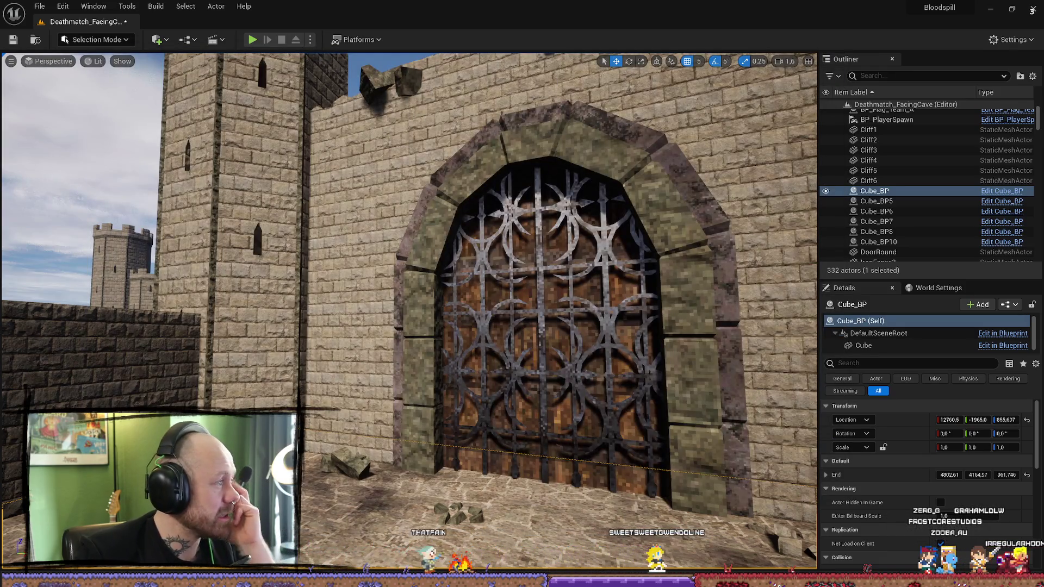
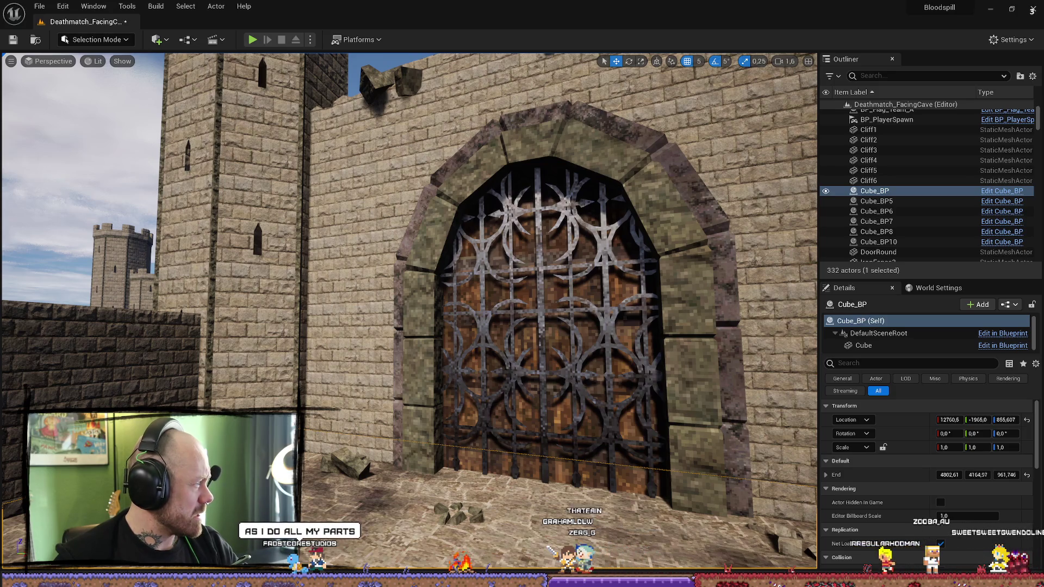
# Step: Bring the Firefox window with the Amazon RTX 3080 Ti search results in front of the editor
pyautogui.hotkey('alt', 'Tab')
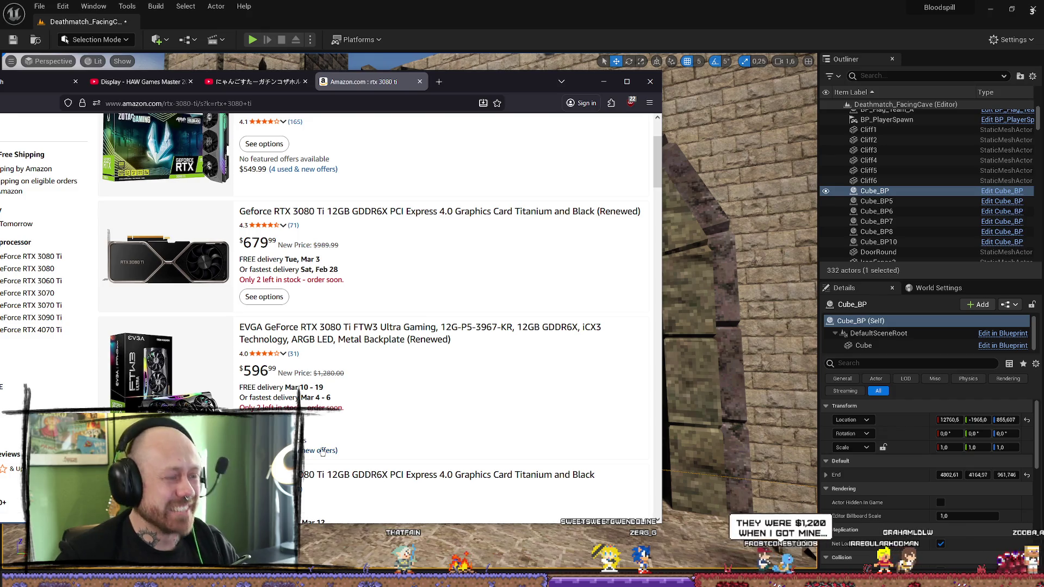
# Step: Shift the Amazon browser window aside and back, then return to the Unreal castle level
pyautogui.moveTo(495, 93); pyautogui.dragTo(0, 93)
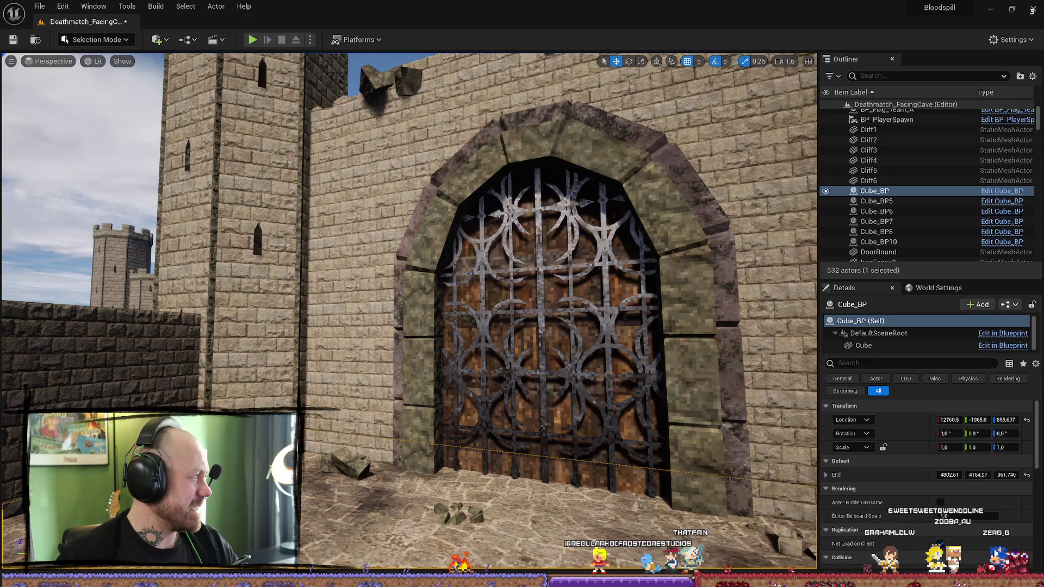
pyautogui.moveTo(0, 163)
pyautogui.mouseDown()
pyautogui.moveTo(294, 160)
pyautogui.moveTo(457, 128)
pyautogui.mouseUp()
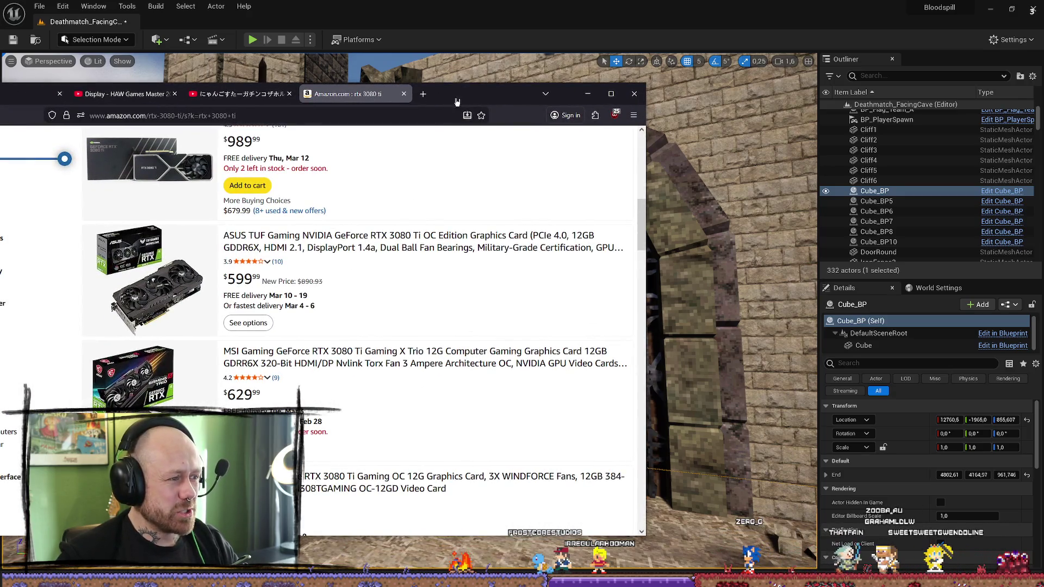
pyautogui.hotkey('alt', 'Tab')
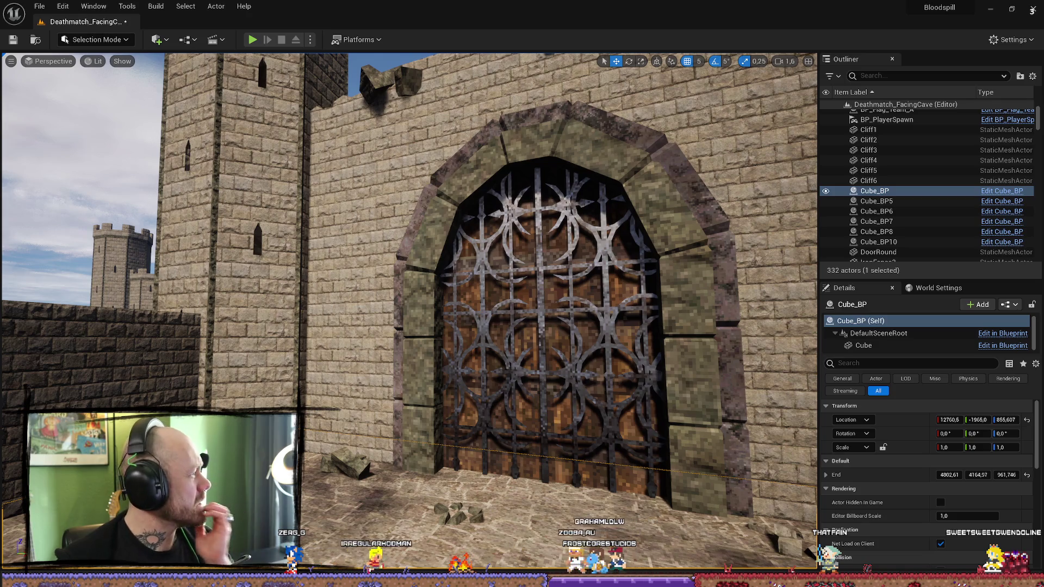
# Step: Show the Amazon.de 3080 Ti results, with the PNY RTX 3080 Ti at 870,87 €, over the editor
pyautogui.hotkey('alt', 'Tab')
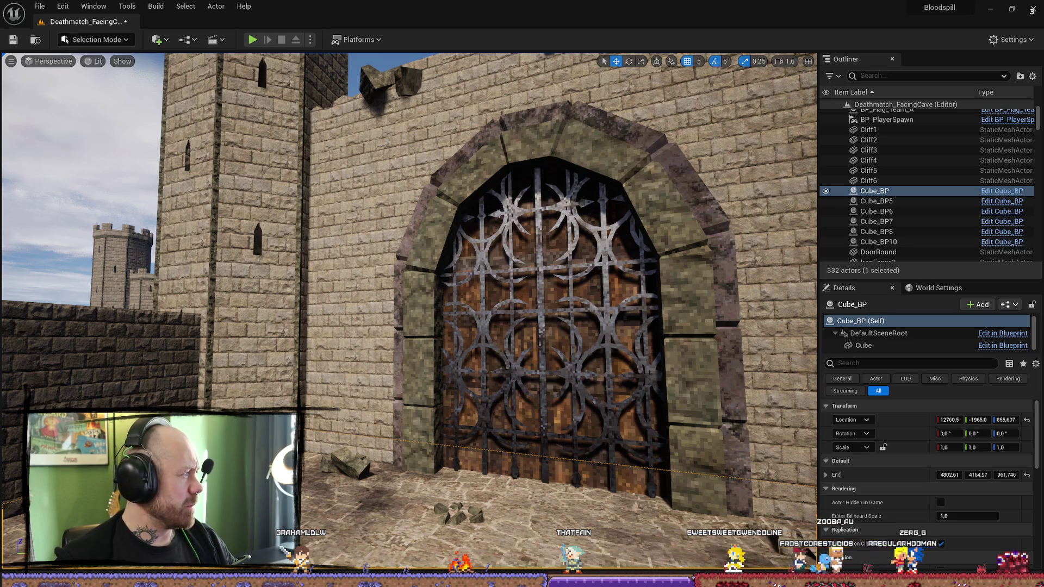
pyautogui.hotkey('alt', 'Tab')
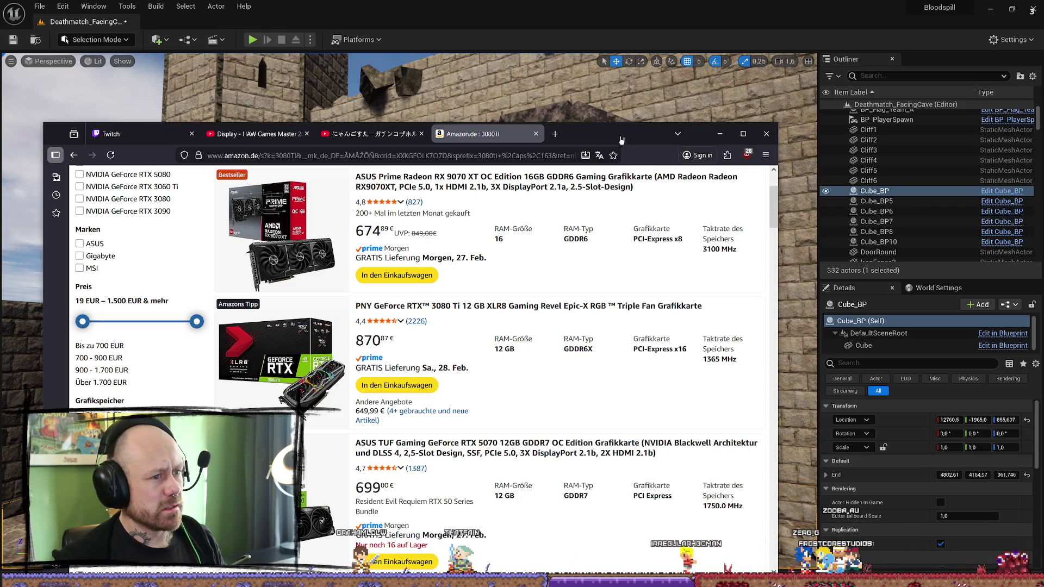
# Step: Leave the Amazon.de results and go back to the Unreal Editor's castle gate view
pyautogui.hotkey('alt', 'Tab')
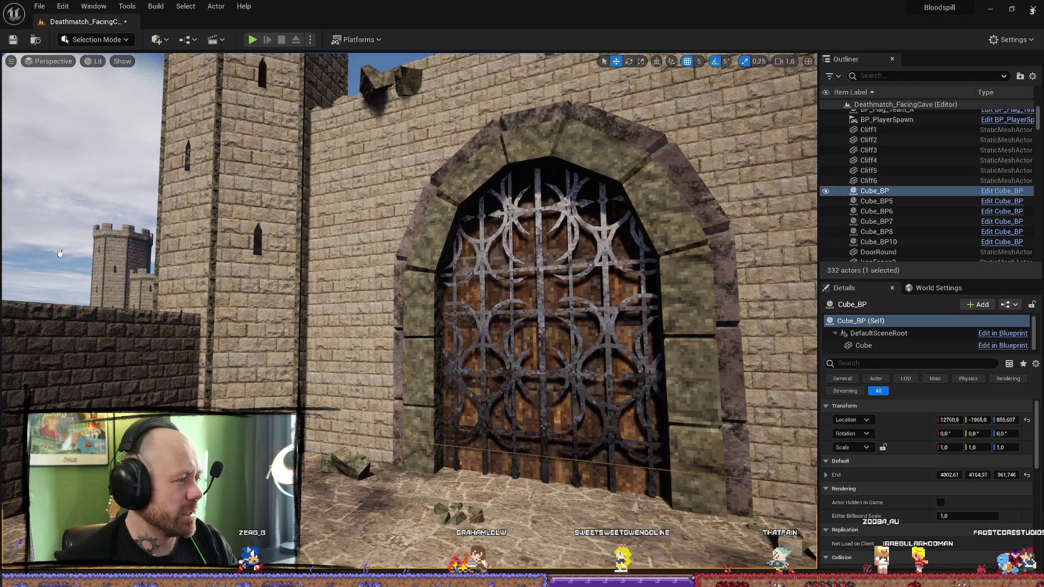
# Step: Fly around the tower toward the stone wall and select StoneWall107
pyautogui.moveTo(88, 250)
pyautogui.mouseDown()
pyautogui.moveTo(54, 217)
pyautogui.moveTo(55, 283)
pyautogui.moveTo(54, 206)
pyautogui.moveTo(33, 174)
pyautogui.moveTo(44, 239)
pyautogui.moveTo(44, 212)
pyautogui.moveTo(44, 239)
pyautogui.moveTo(33, 207)
pyautogui.moveTo(49, 218)
pyautogui.moveTo(49, 239)
pyautogui.moveTo(49, 218)
pyautogui.mouseUp()
pyautogui.moveTo(412, 301); pyautogui.dragTo(404, 299)
pyautogui.click(413, 301)
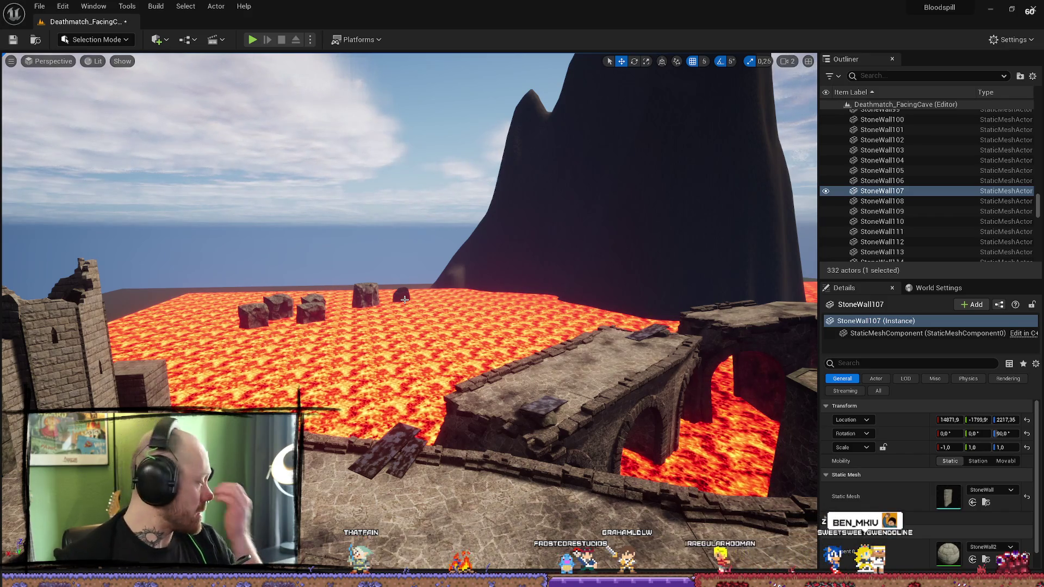
# Step: Fly from the lava moat past the portcullis gate and towers to the castle's rear wall
pyautogui.moveTo(652, 115); pyautogui.dragTo(582, 125)
pyautogui.moveTo(582, 298)
pyautogui.mouseDown()
pyautogui.moveTo(569, 275)
pyautogui.moveTo(582, 298)
pyautogui.mouseUp()
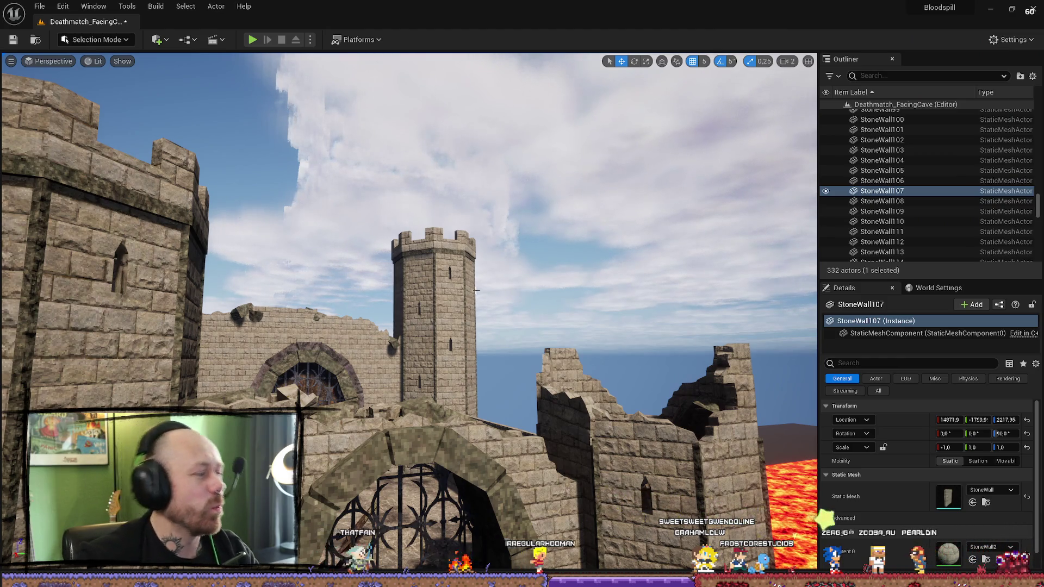
pyautogui.scroll(1, 284, 322)
pyautogui.press('w')
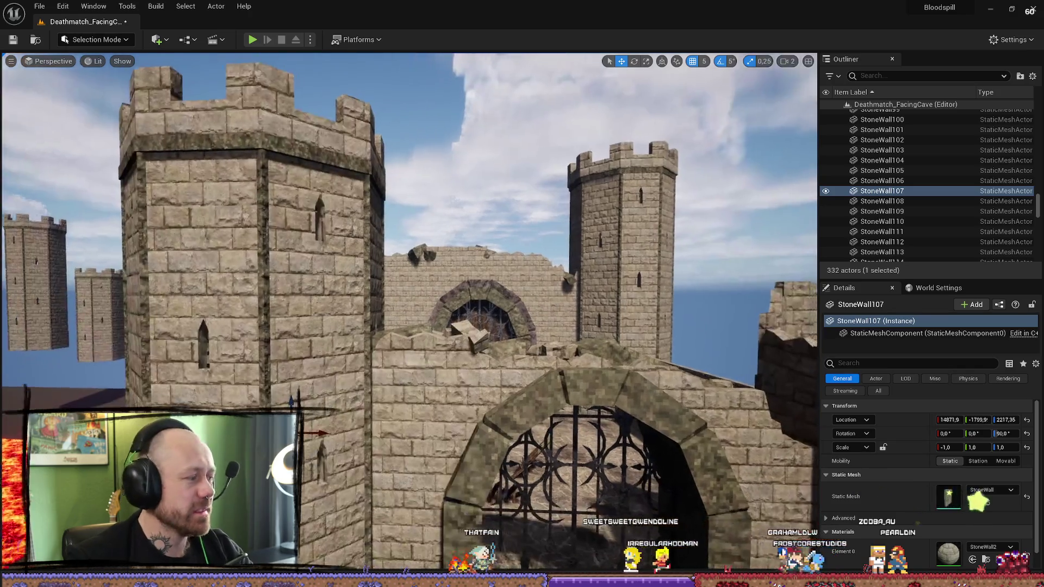
pyautogui.press('d')
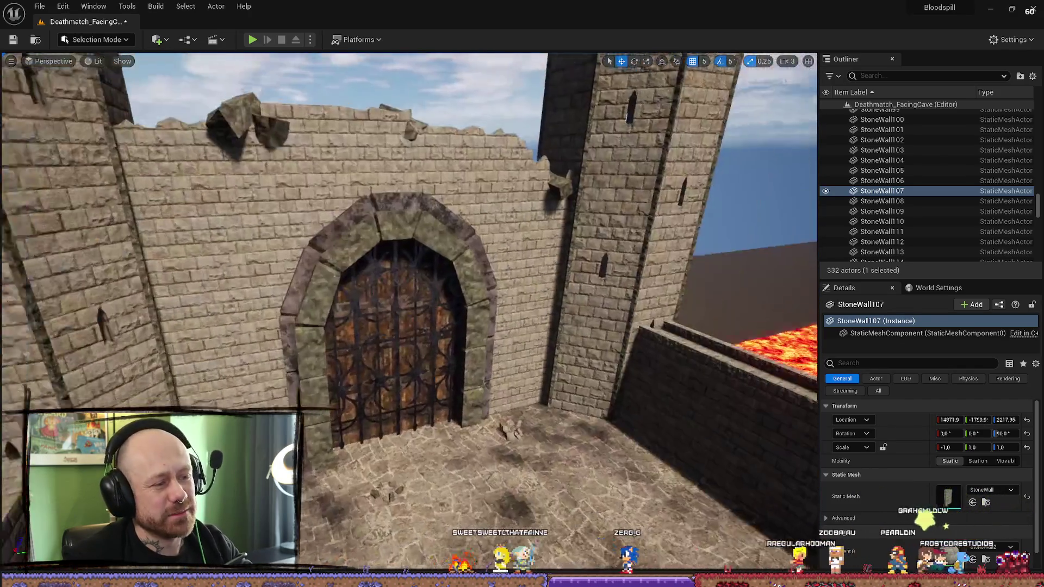
pyautogui.press('s')
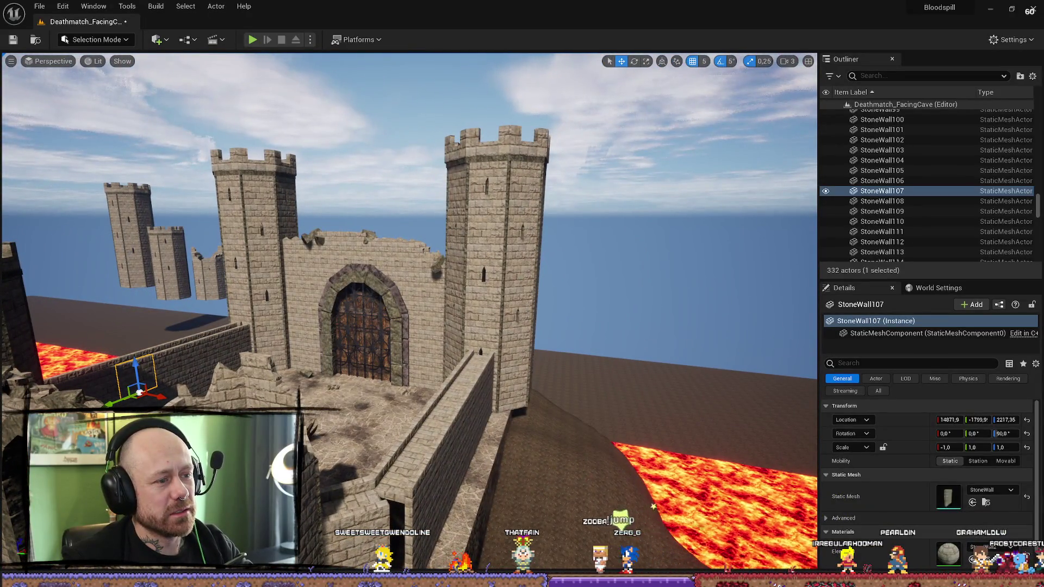
pyautogui.press('w')
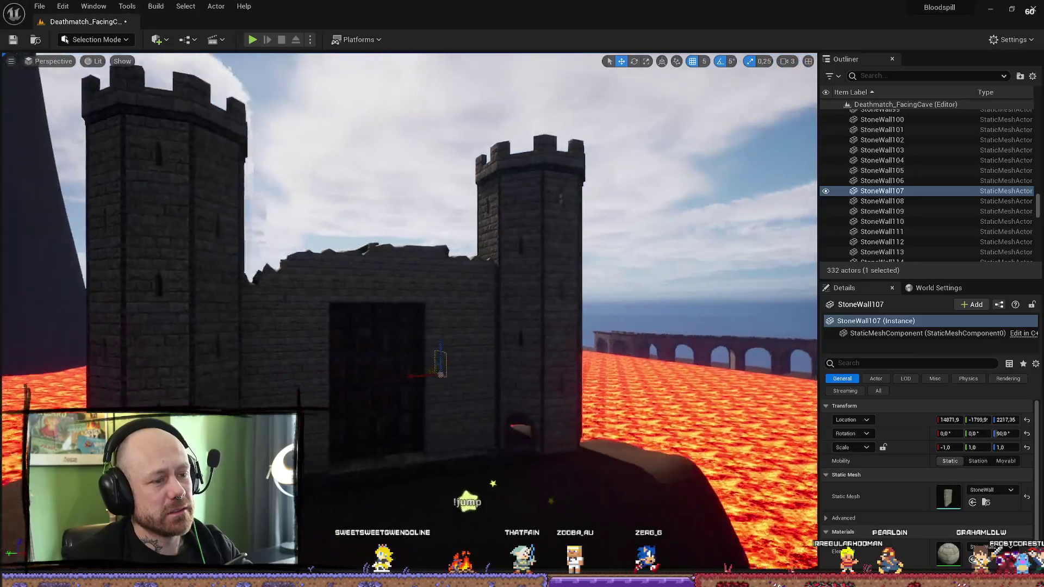
pyautogui.press('w')
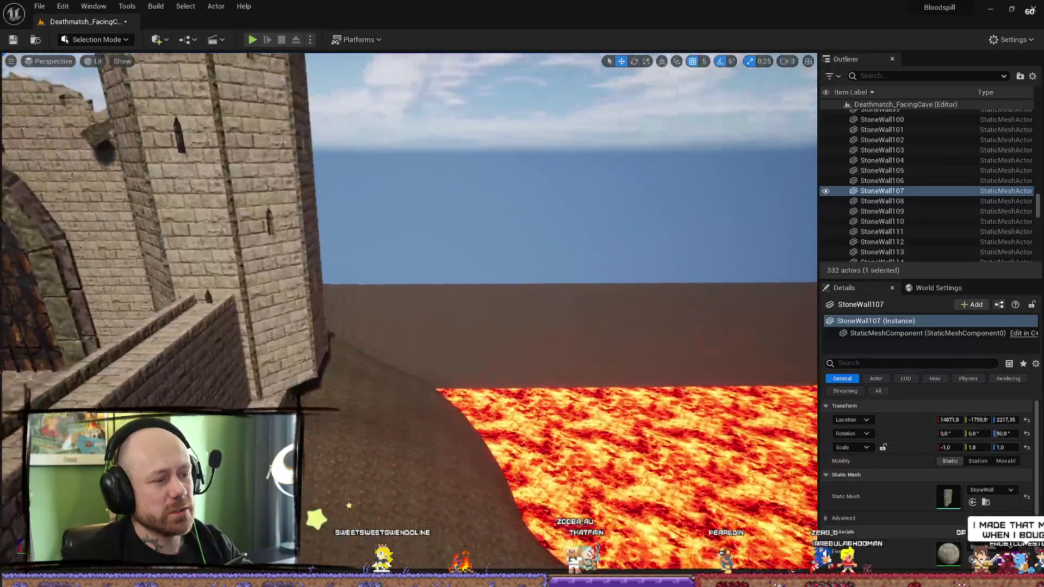
# Step: Survey the whole castle amid the lava, frame StoneWall107, and start a play test
pyautogui.press('s')
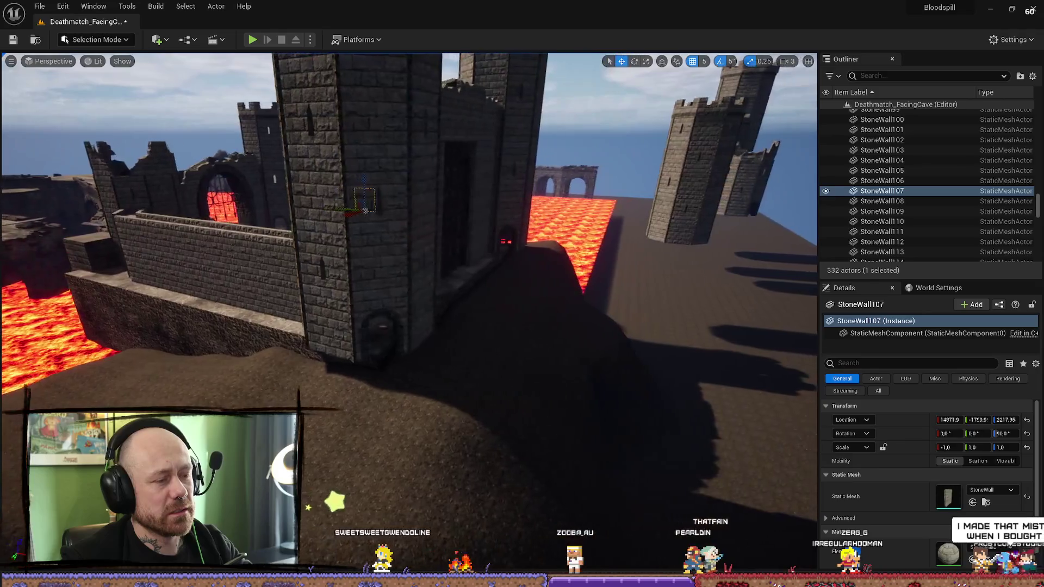
pyautogui.press('w')
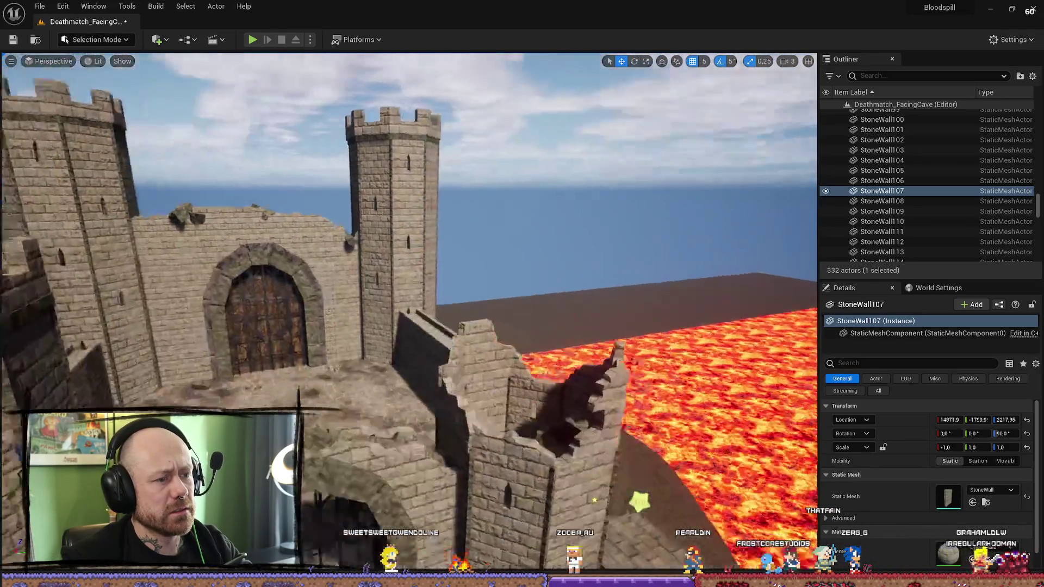
pyautogui.press('s')
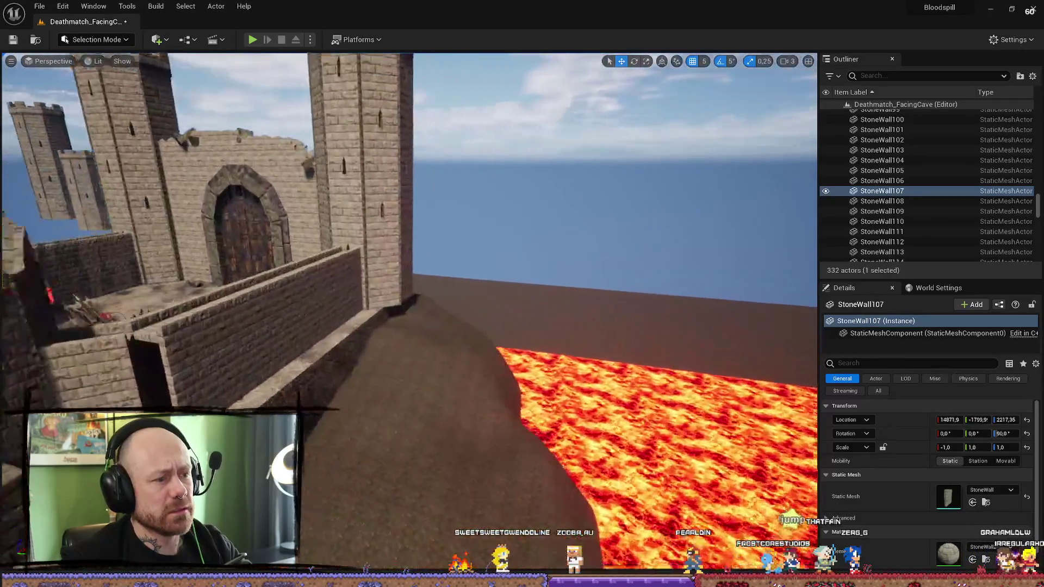
pyautogui.press('a')
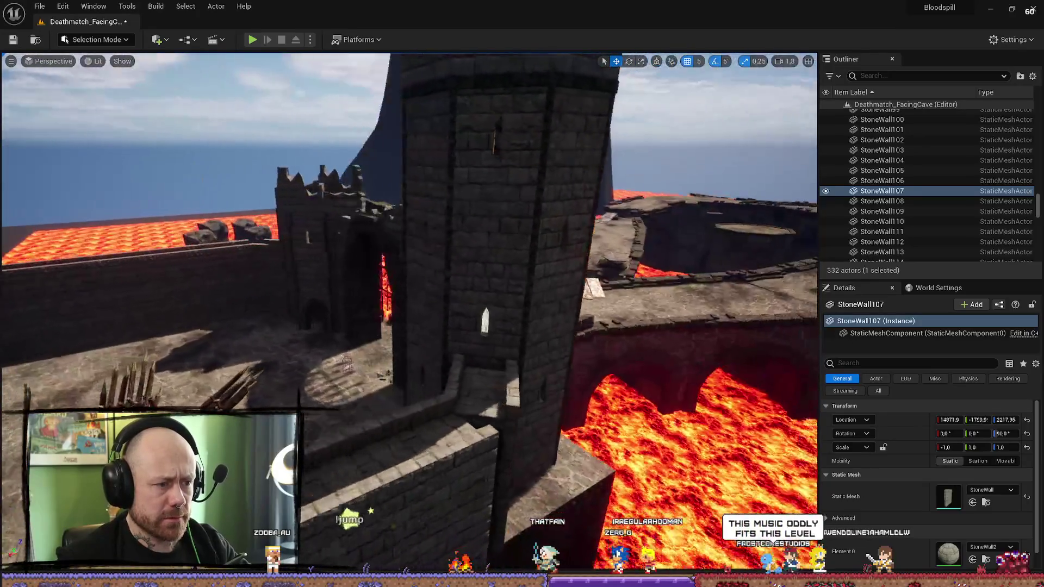
pyautogui.press('w')
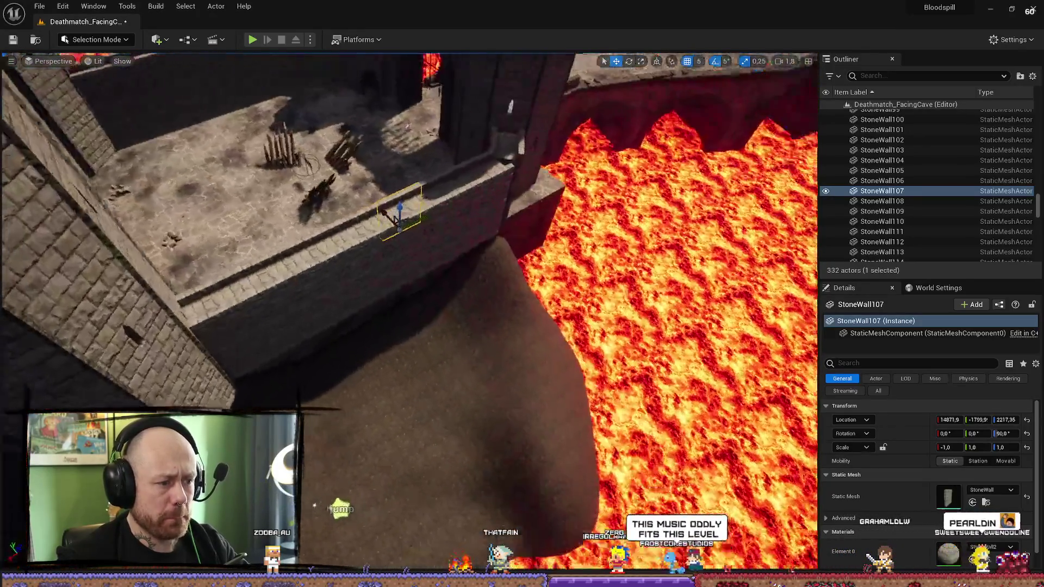
pyautogui.moveTo(300, 59); pyautogui.dragTo(300, 60)
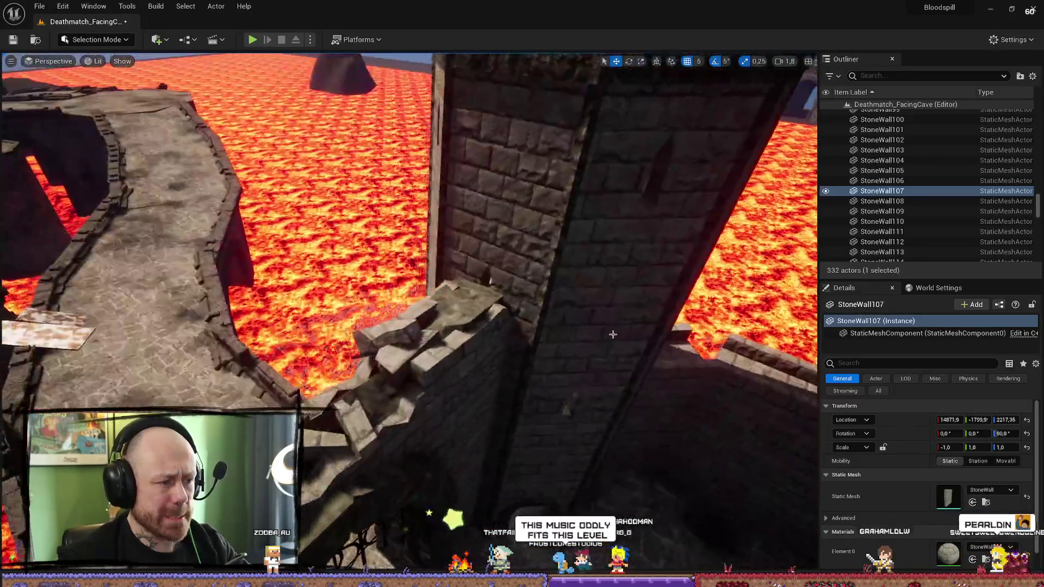
pyautogui.click(252, 40)
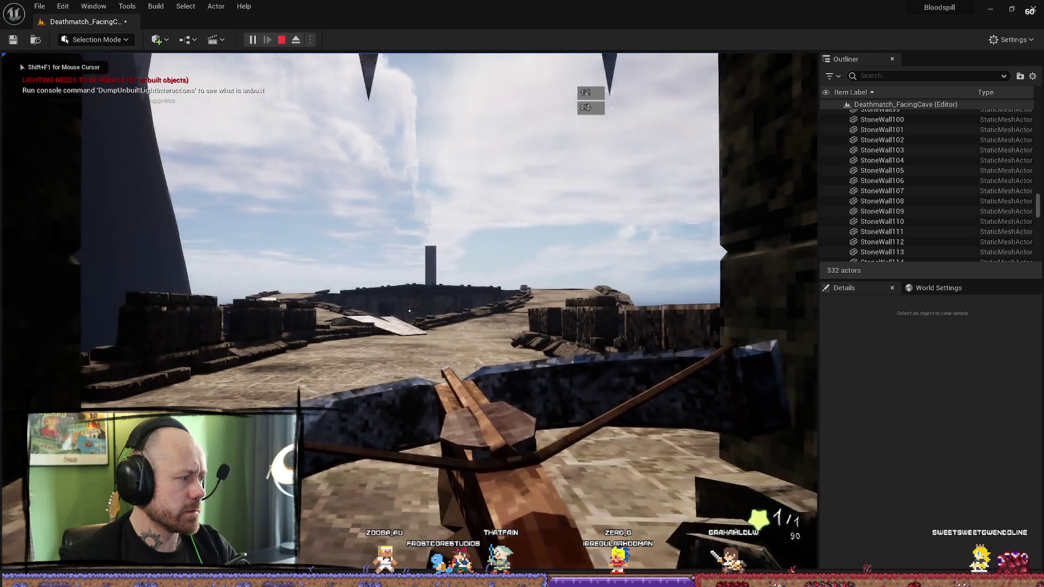
# Step: Walk the player toward the stairs, then stop the session to show the Blueprint error log
pyautogui.press('w')
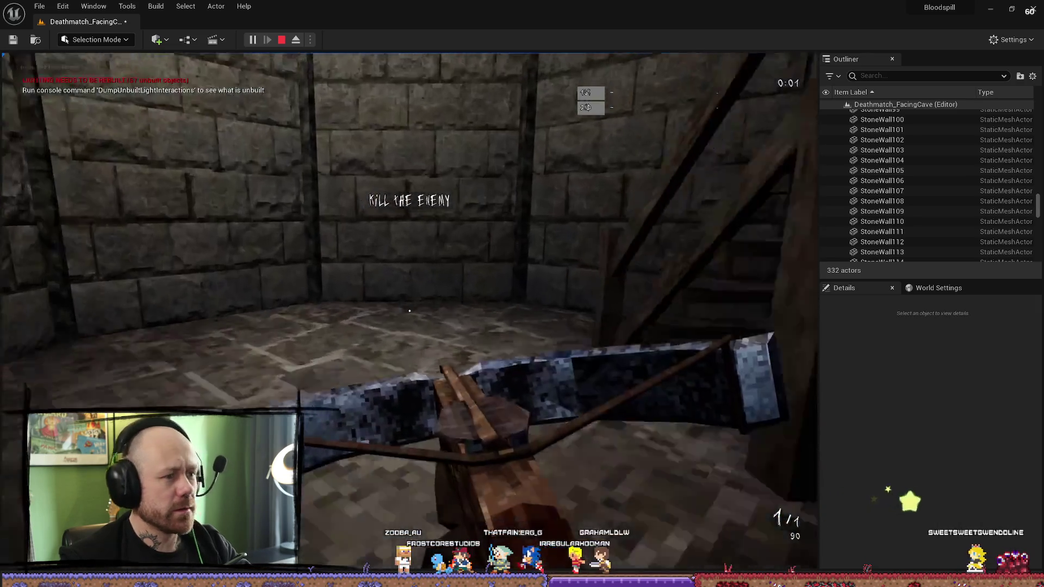
pyautogui.press('w')
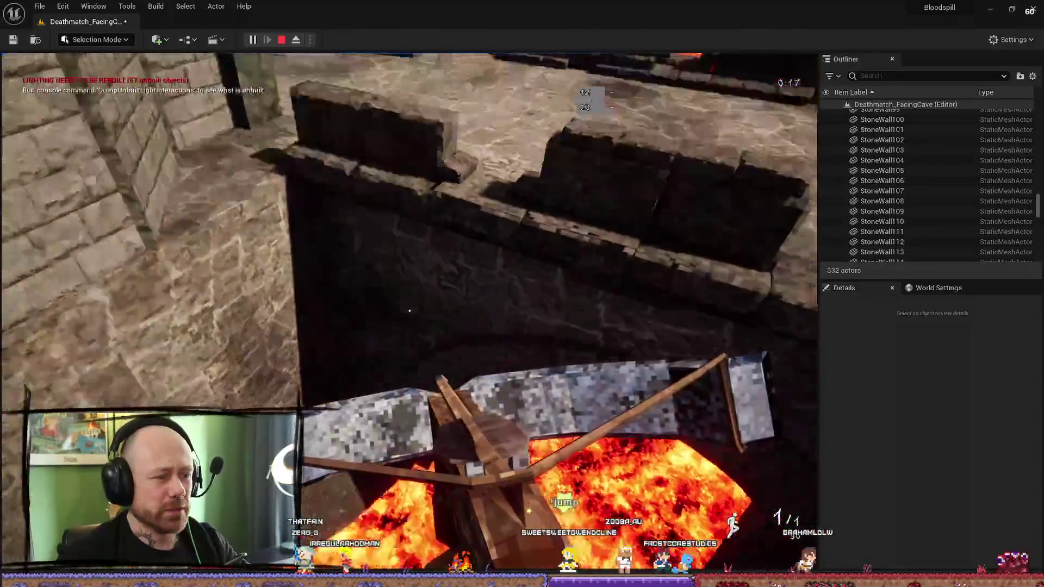
pyautogui.press('Escape')
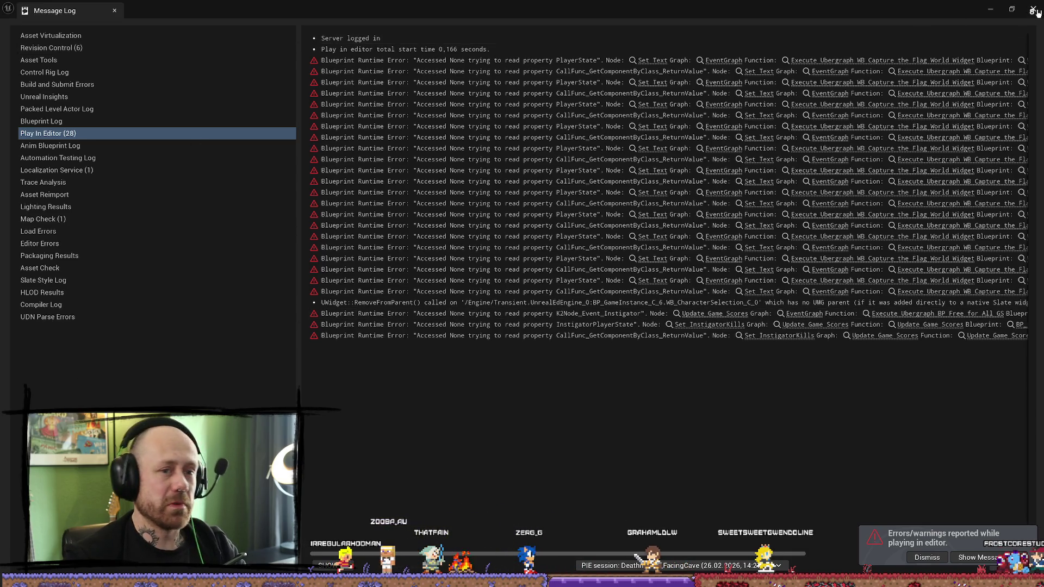
# Step: Dismiss the Message Log and fly the view up over the castle gate
pyautogui.hotkey('alt', 'Tab')
pyautogui.moveTo(472, 346)
pyautogui.mouseDown()
pyautogui.moveTo(472, 326)
pyautogui.moveTo(479, 348)
pyautogui.moveTo(497, 354)
pyautogui.moveTo(497, 342)
pyautogui.mouseUp()
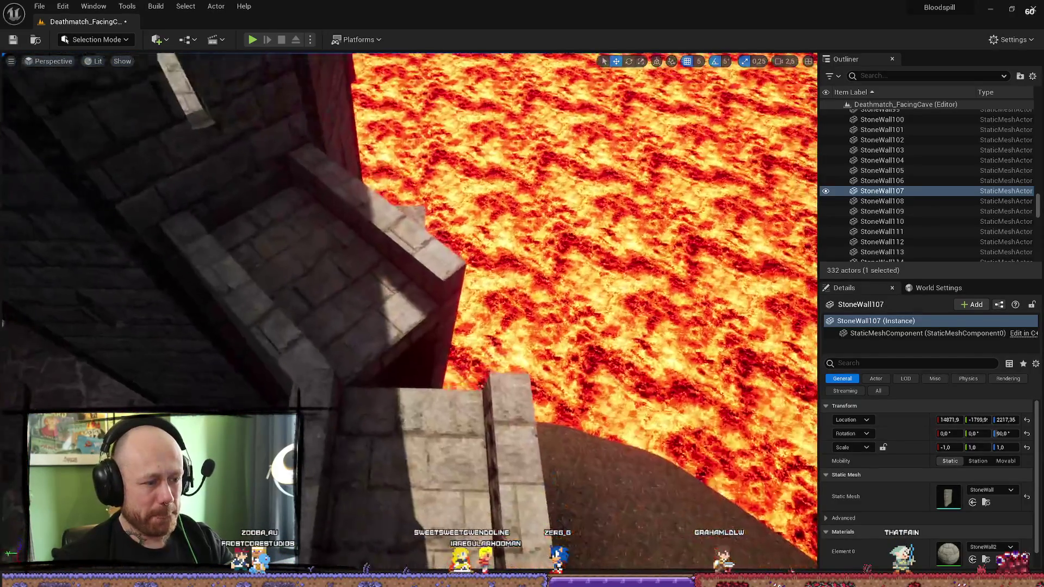
pyautogui.scroll(3, 408, 310)
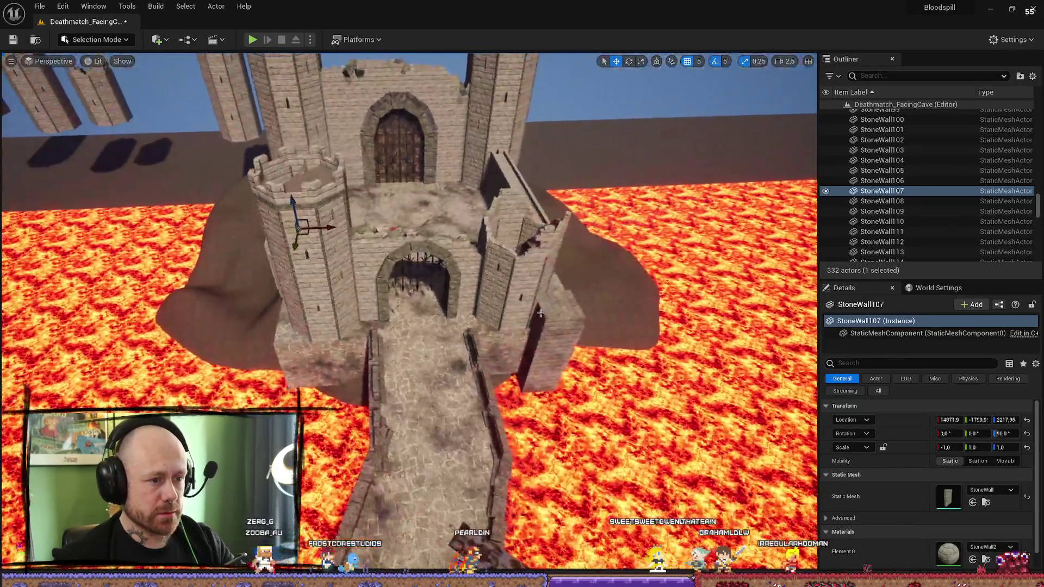
# Step: Duplicate the cube blocker, thicken it, place it beside the tower and lower its top to the wall
pyautogui.click(552, 347)
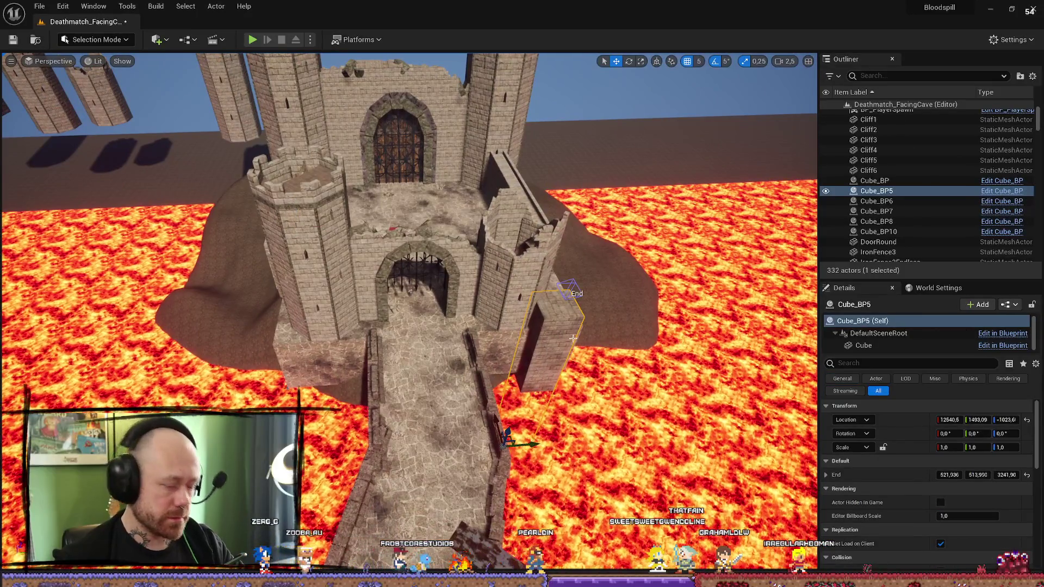
pyautogui.hotkey('ctrl', 'd')
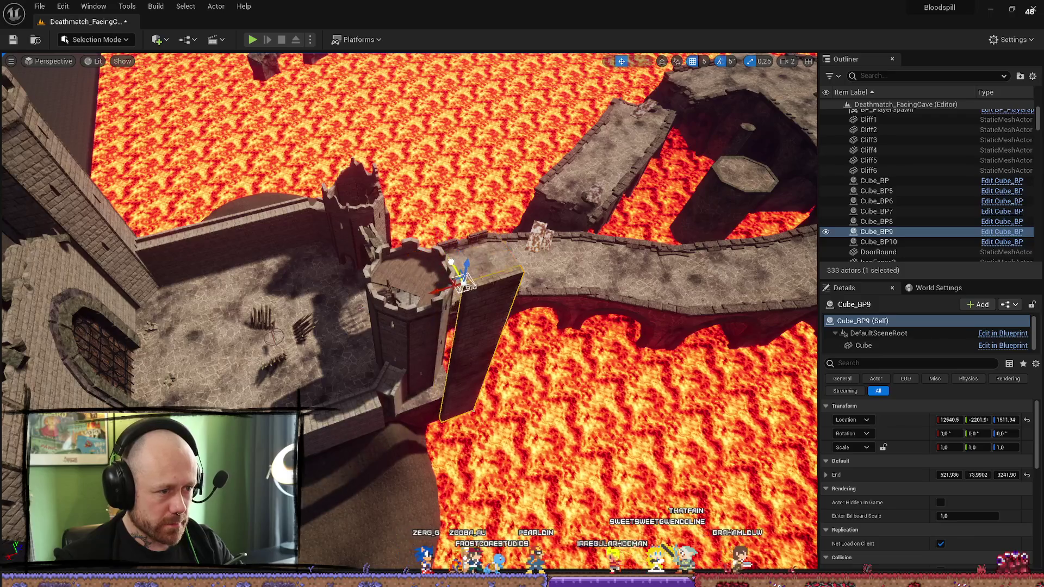
pyautogui.moveTo(476, 255); pyautogui.dragTo(492, 261)
pyautogui.scroll(-5, 427, 361)
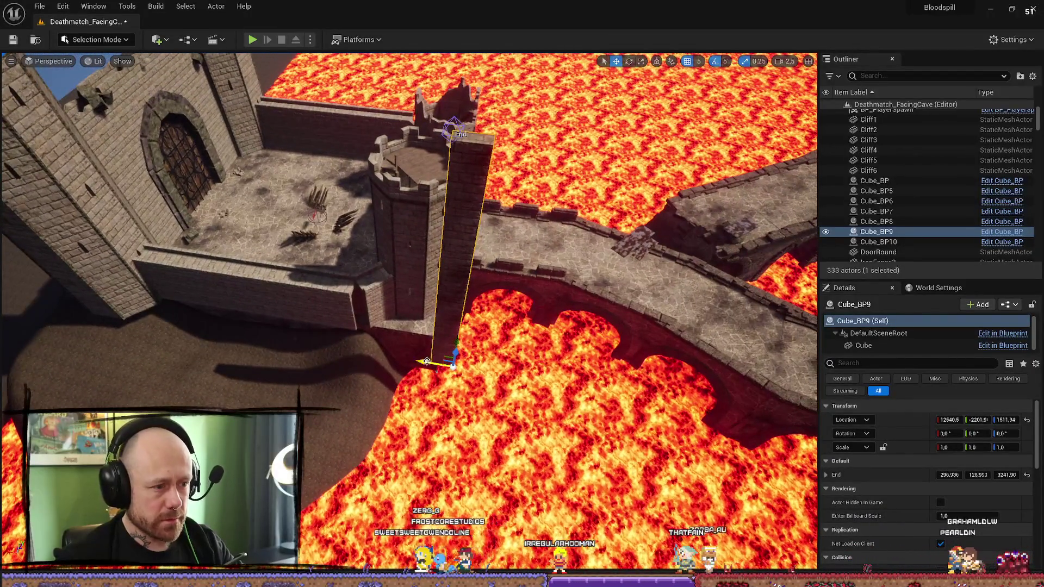
pyautogui.moveTo(428, 362); pyautogui.dragTo(342, 348)
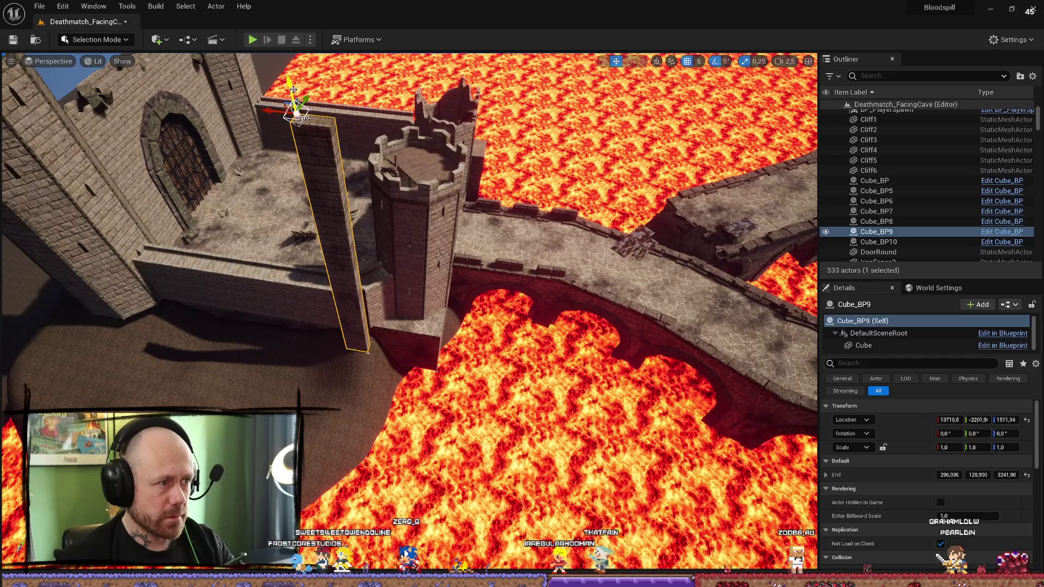
pyautogui.moveTo(293, 89); pyautogui.dragTo(363, 309)
pyautogui.scroll(10, 363, 294)
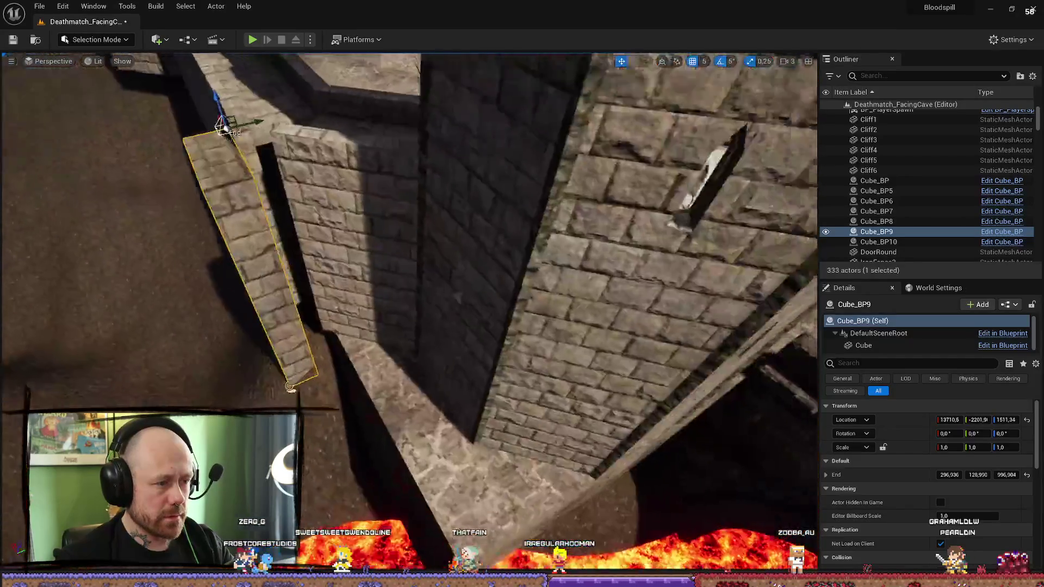
pyautogui.press('f')
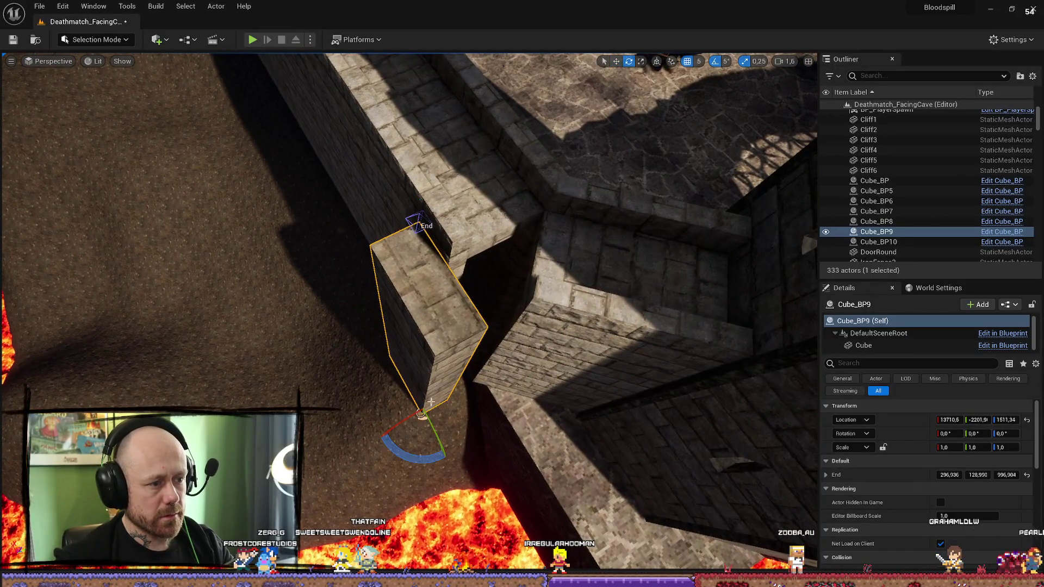
# Step: Rotate the copy about -20° along the wall, set End height 1181,96, then duplicate it
pyautogui.press('e')
pyautogui.moveTo(424, 373)
pyautogui.mouseDown()
pyautogui.moveTo(394, 380)
pyautogui.moveTo(429, 389)
pyautogui.moveTo(457, 376)
pyautogui.moveTo(449, 369)
pyautogui.moveTo(482, 413)
pyautogui.mouseUp()
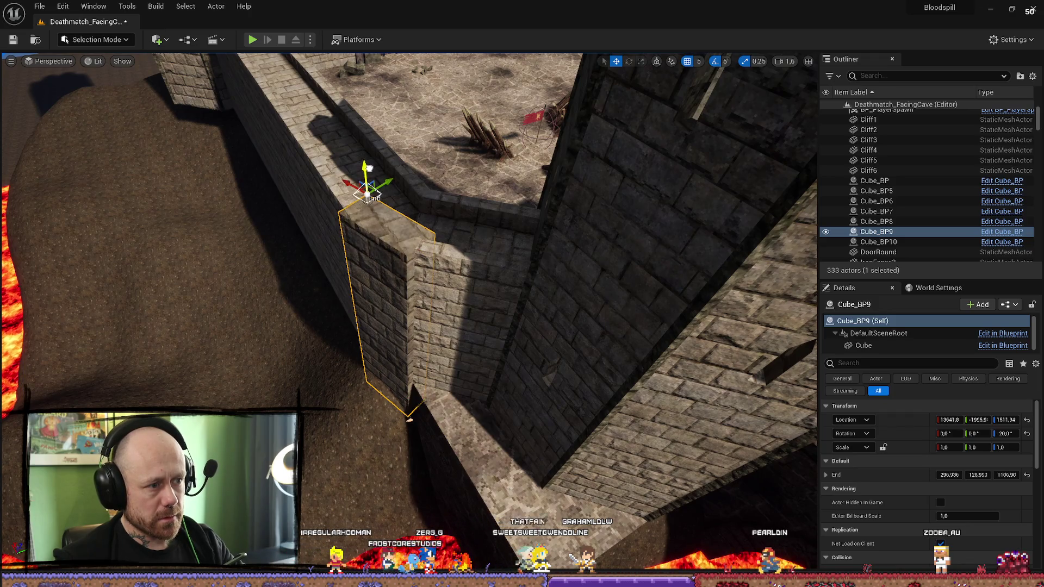
pyautogui.moveTo(381, 201); pyautogui.dragTo(380, 201)
pyautogui.moveTo(344, 246)
pyautogui.mouseDown()
pyautogui.moveTo(395, 210)
pyautogui.moveTo(397, 184)
pyautogui.mouseUp()
pyautogui.press('f')
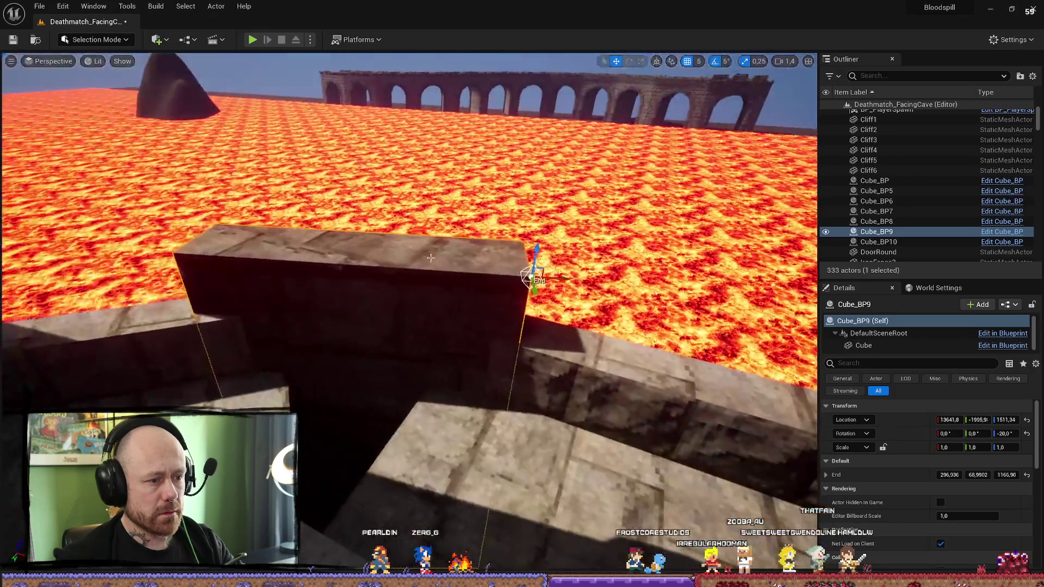
pyautogui.moveTo(541, 235); pyautogui.dragTo(541, 233)
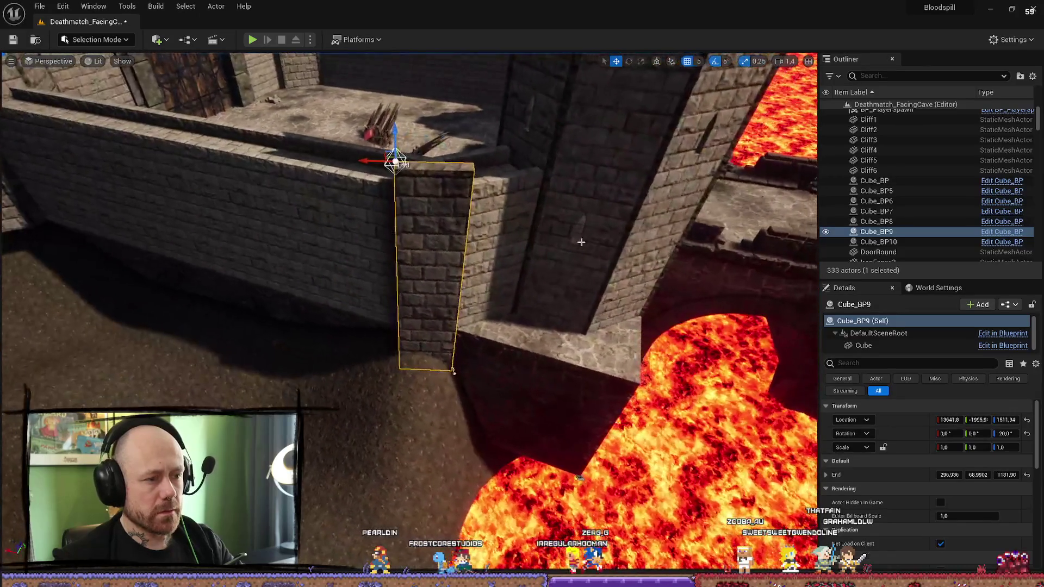
pyautogui.hotkey('ctrl', 'd')
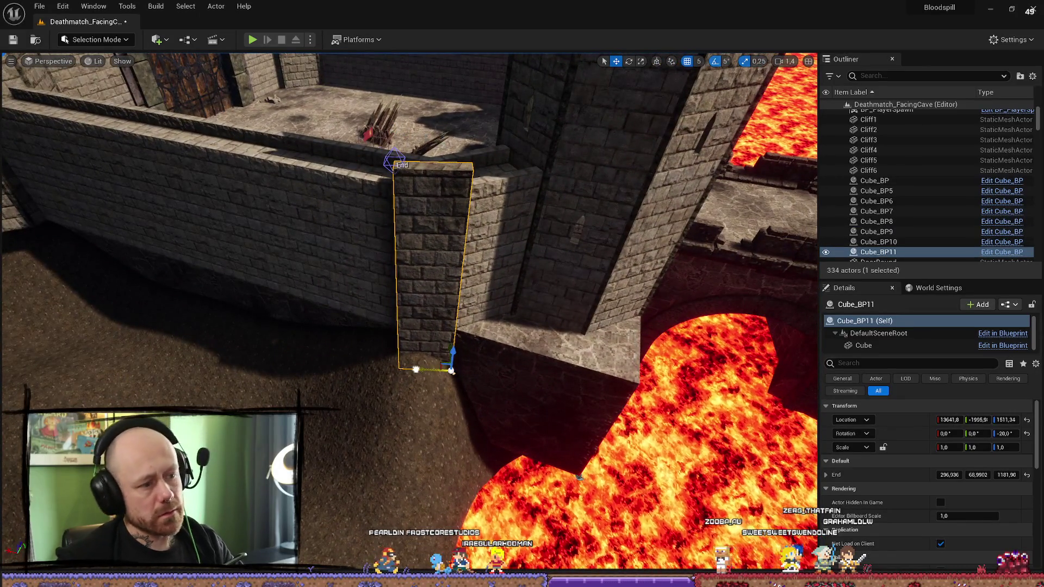
# Step: Slide Cube_BP11 further along the wall and turn it flat against the wall at 0°
pyautogui.moveTo(451, 371); pyautogui.dragTo(599, 399)
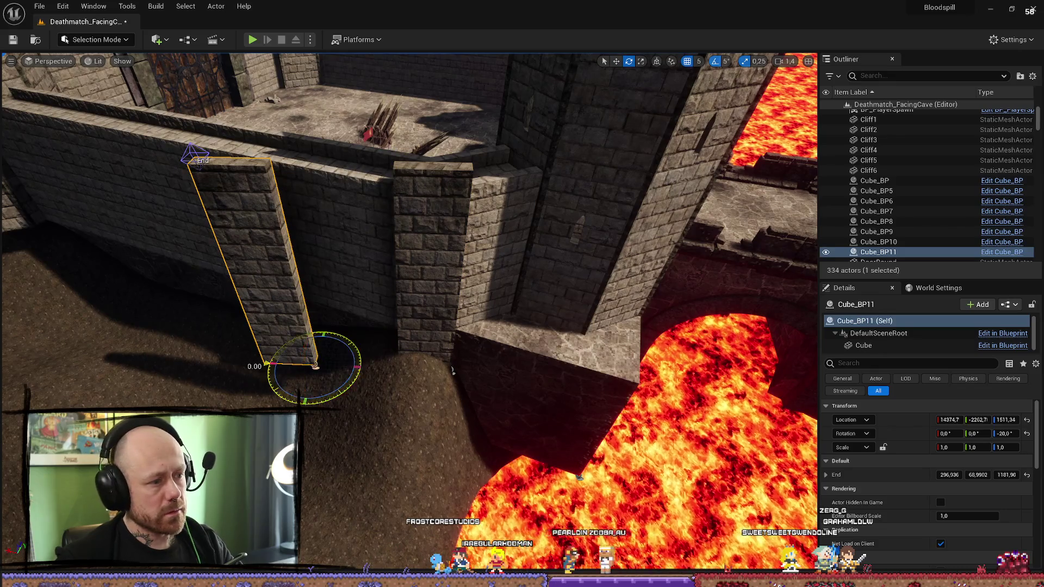
pyautogui.moveTo(269, 364); pyautogui.dragTo(275, 354)
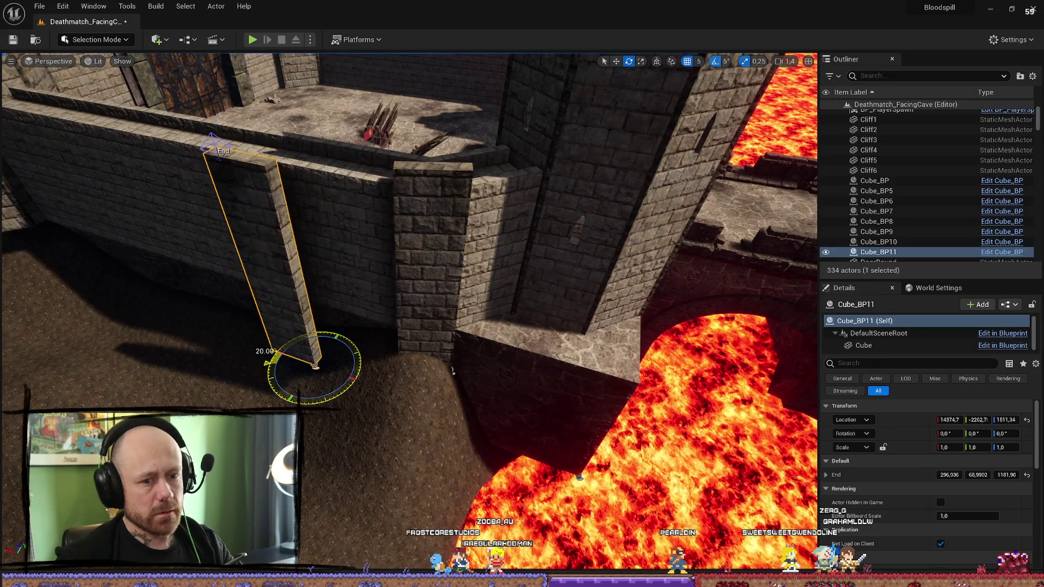
pyautogui.press('w')
pyautogui.press('f')
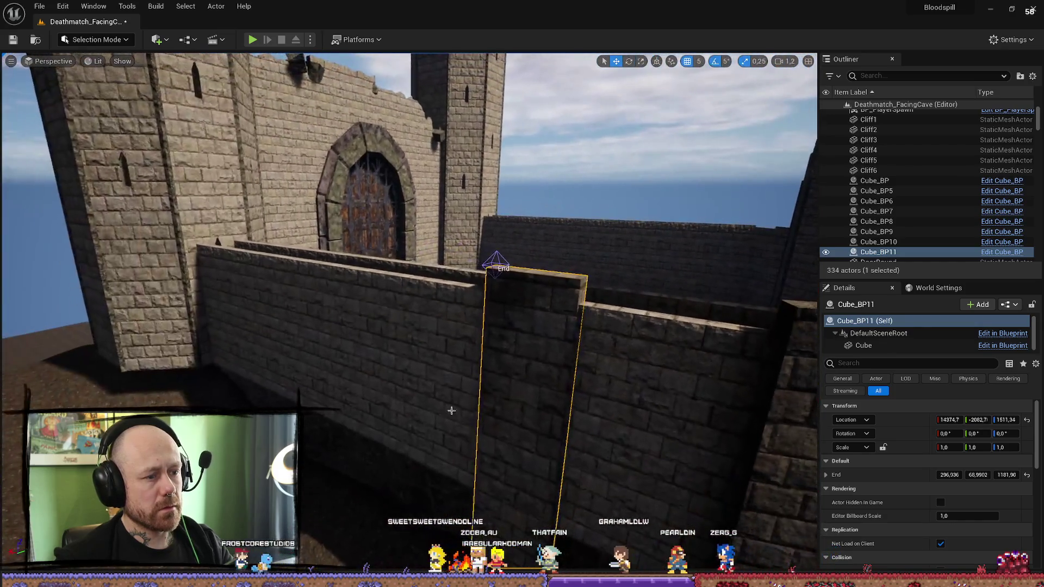
# Step: Frame Cube_BP11 below the tower and check its fit against the neighbouring stone wall piece
pyautogui.click(626, 392)
pyautogui.moveTo(400, 489); pyautogui.dragTo(315, 489)
pyautogui.hotkey('ctrl', 'z')
pyautogui.press('f')
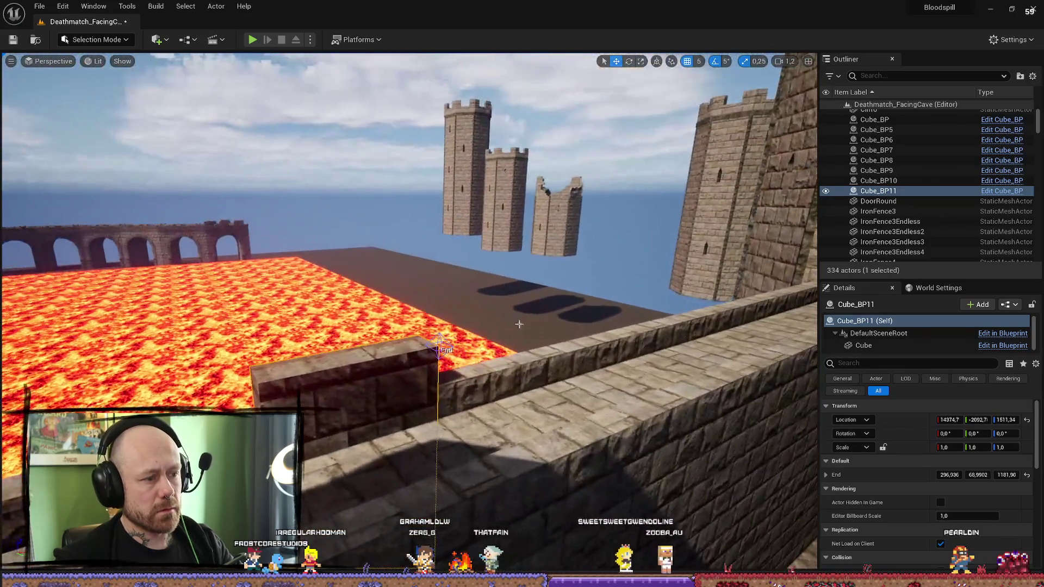
pyautogui.click(518, 324)
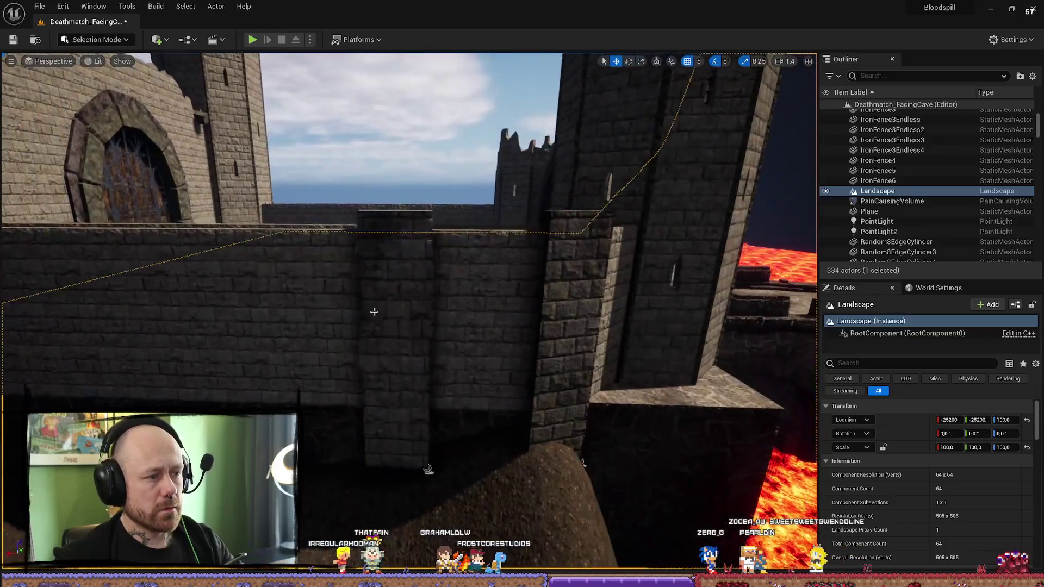
pyautogui.click(375, 312)
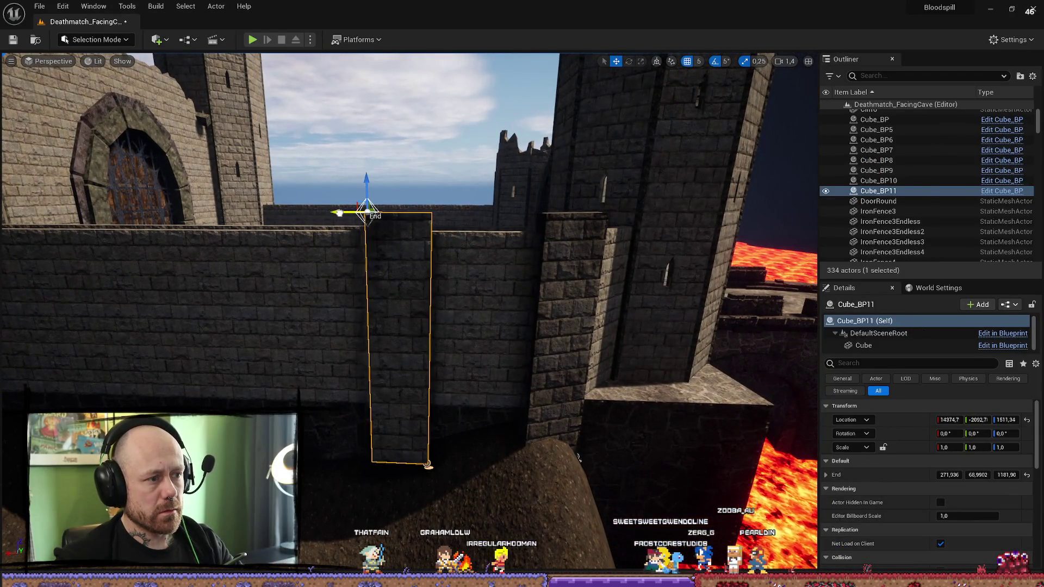
pyautogui.click(498, 364)
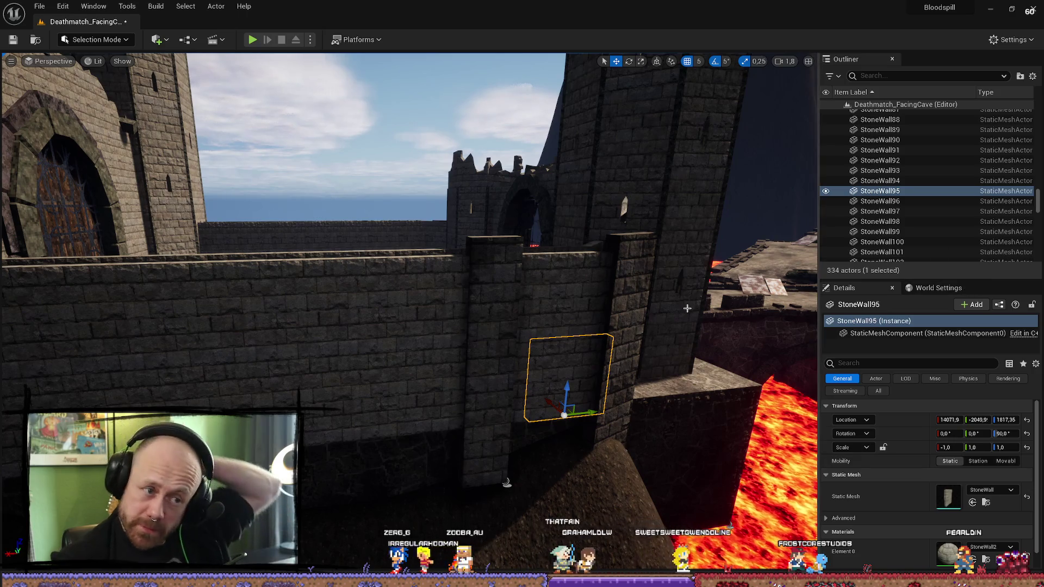
pyautogui.click(565, 322)
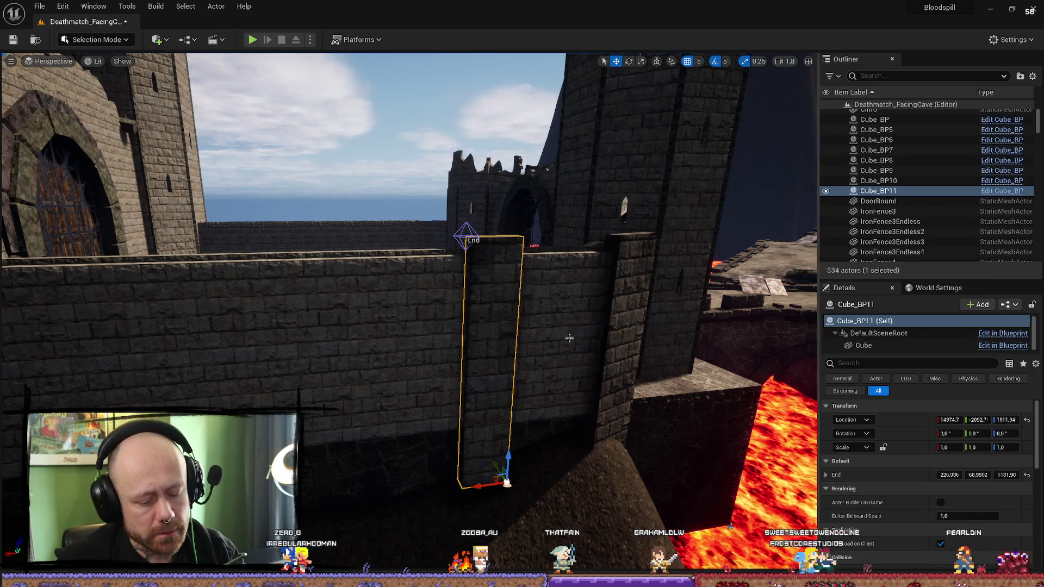
# Step: Delete the new Cube_BP11 blocker and fly along the stone wall
pyautogui.press('Delete')
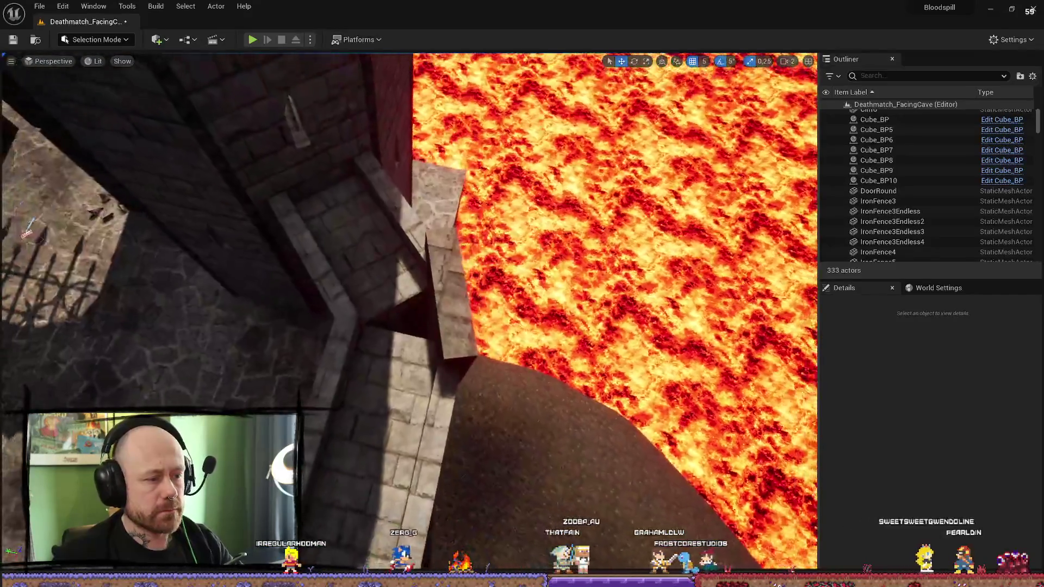
pyautogui.scroll(-1, 408, 310)
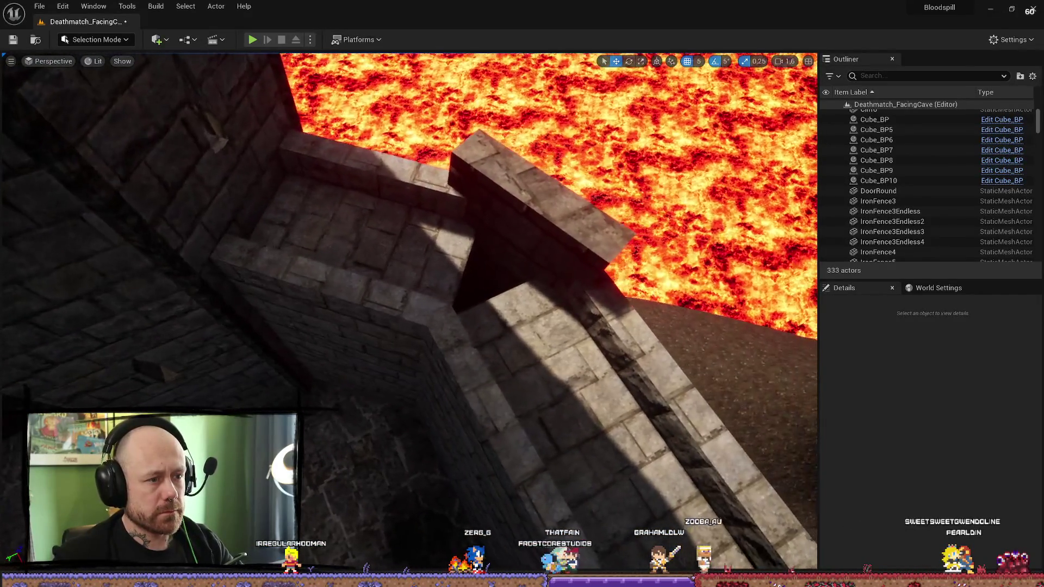
pyautogui.moveTo(408, 310)
pyautogui.mouseDown()
pyautogui.moveTo(391, 299)
pyautogui.moveTo(408, 315)
pyautogui.moveTo(432, 312)
pyautogui.mouseUp()
# Step: Select the stone wall piece by the lava and adjust its X and Z location
pyautogui.click(433, 312)
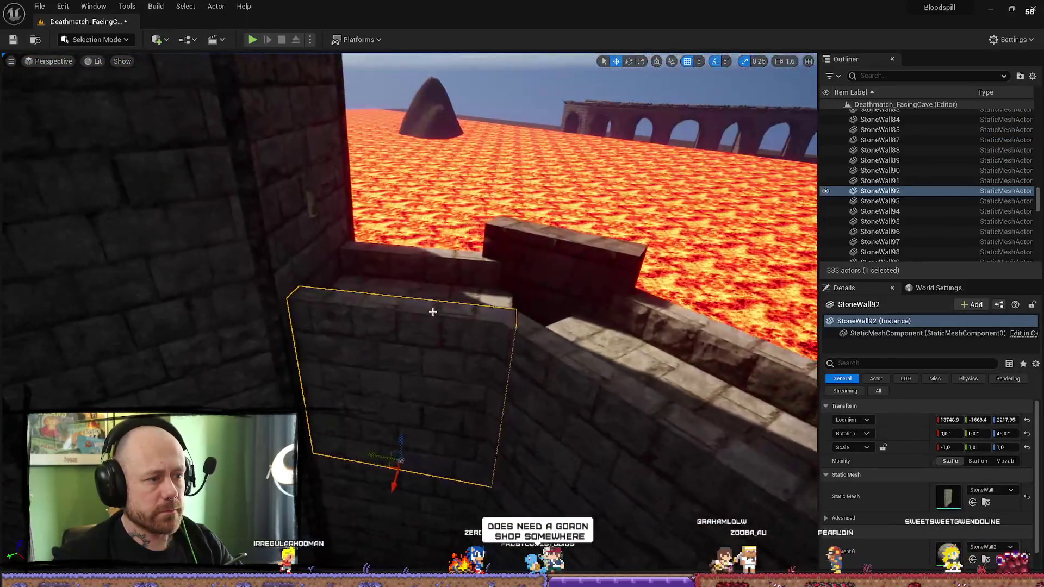
pyautogui.click(949, 420)
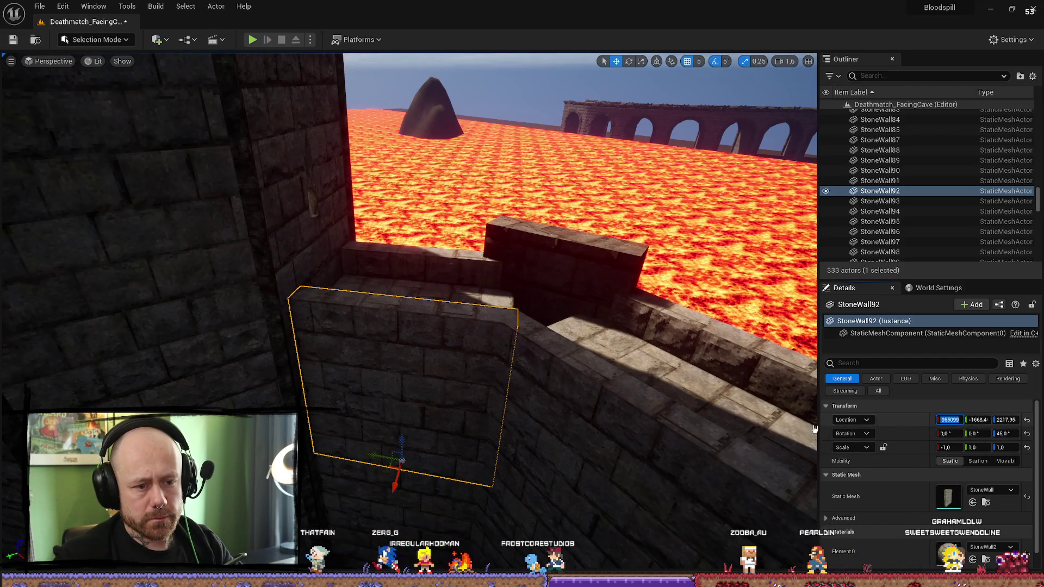
pyautogui.click(1007, 420)
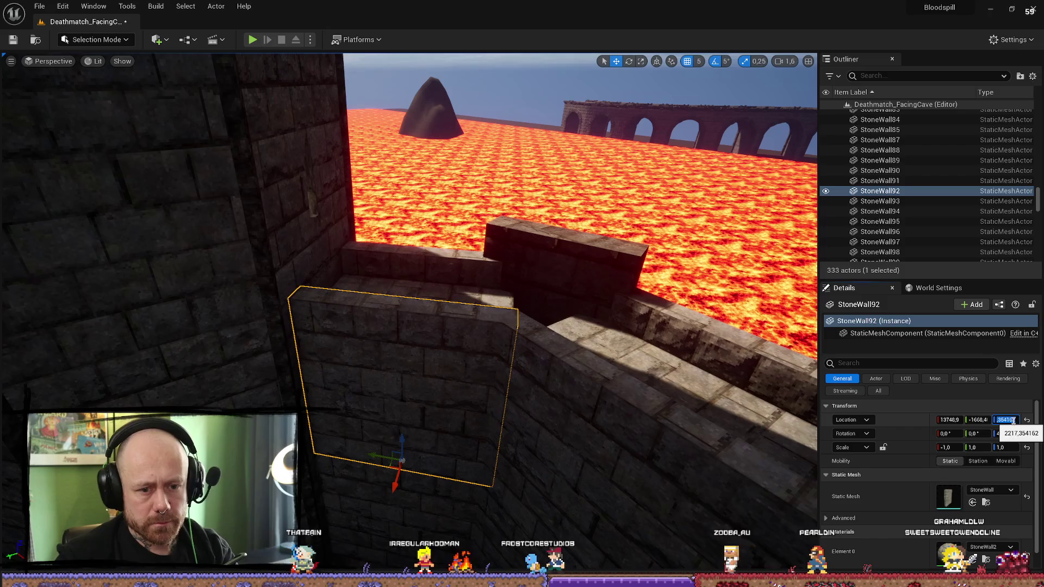
pyautogui.press('Return')
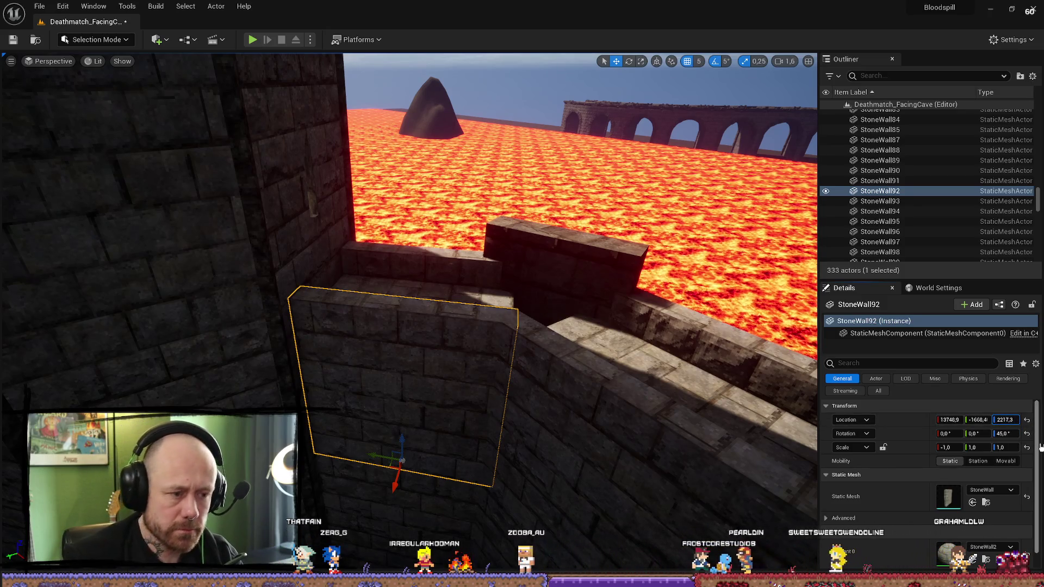
# Step: Compare StoneWall96, StoneWall89 and StoneWall94 placements, then reselect StoneWall92
pyautogui.click(616, 359)
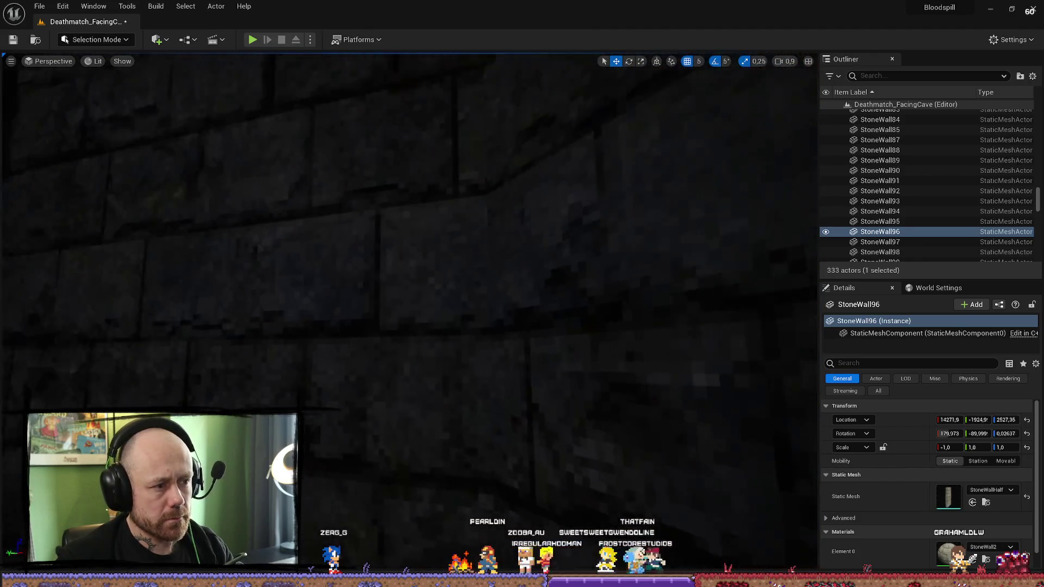
pyautogui.click(476, 298)
pyautogui.click(476, 297)
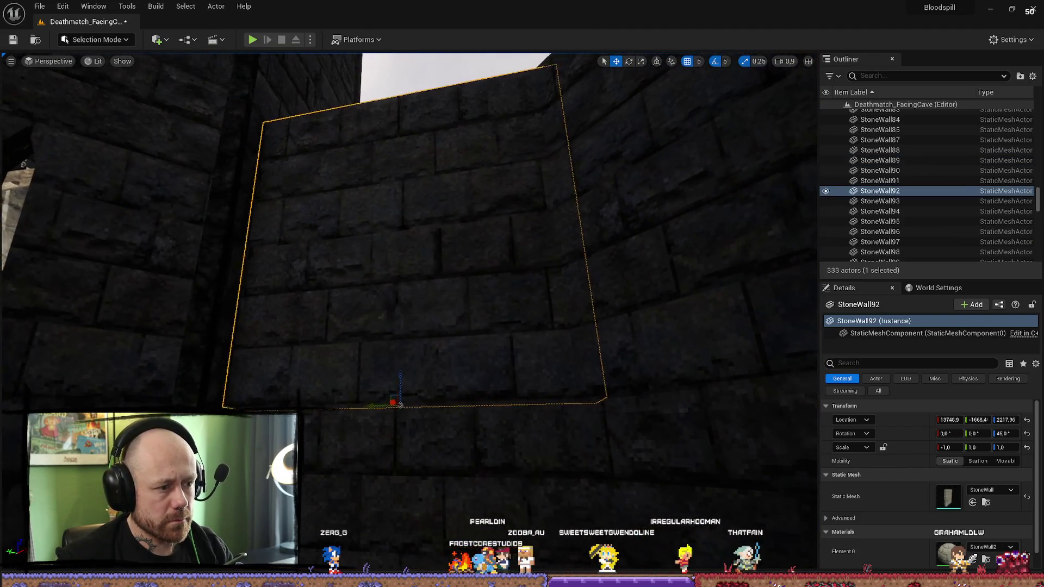
pyautogui.click(585, 310)
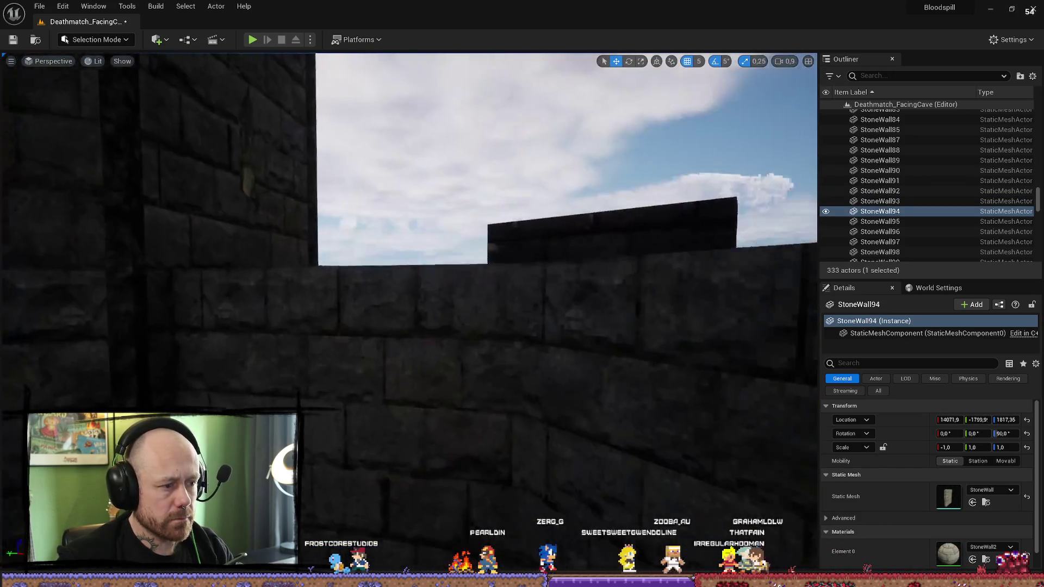
pyautogui.click(508, 389)
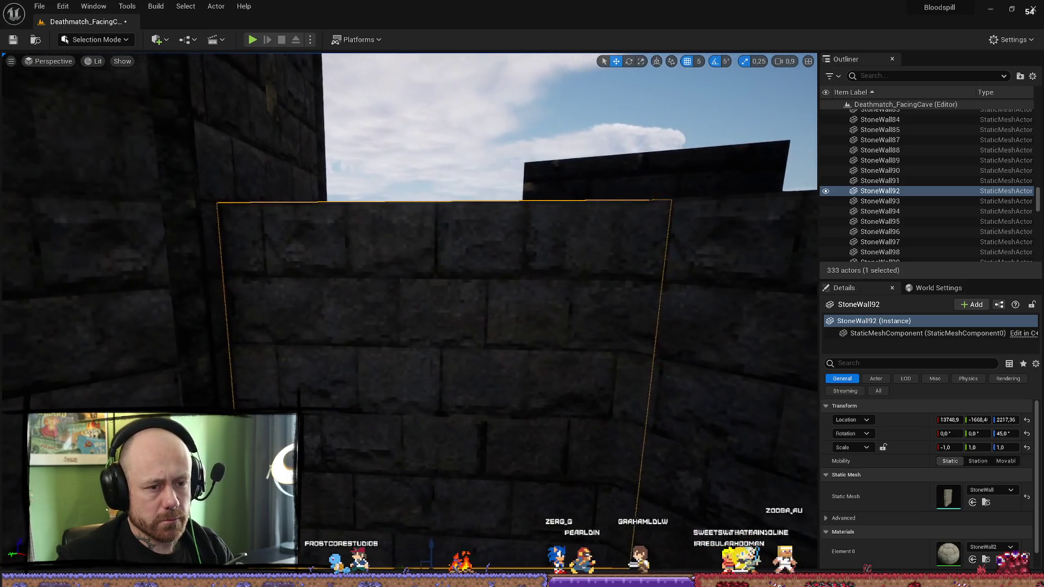
# Step: Set StoneWall92's Y location to -1668,4 and check its Z value
pyautogui.click(989, 421)
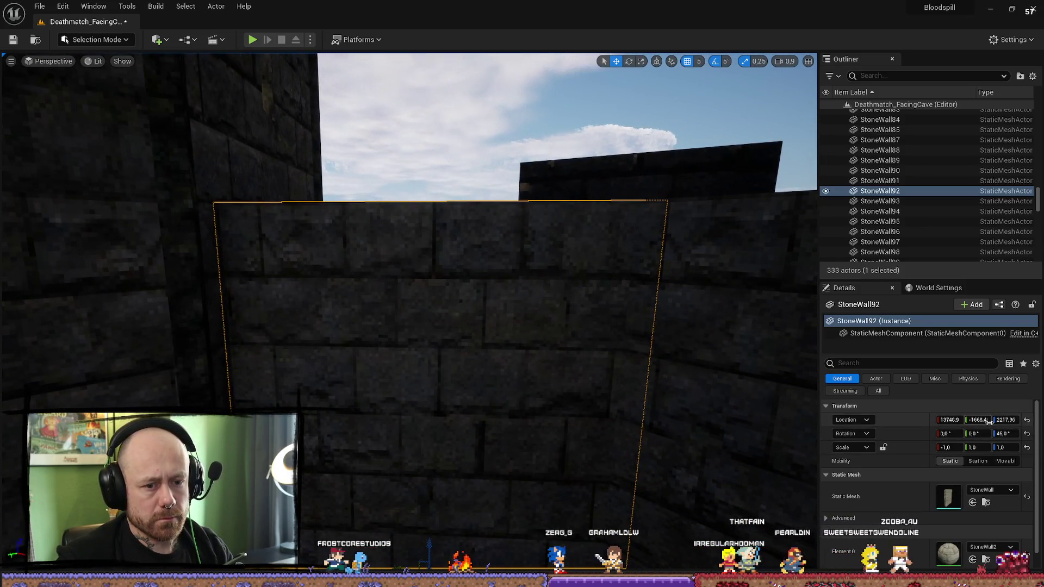
pyautogui.write('-1668,4')
pyautogui.click(1007, 420)
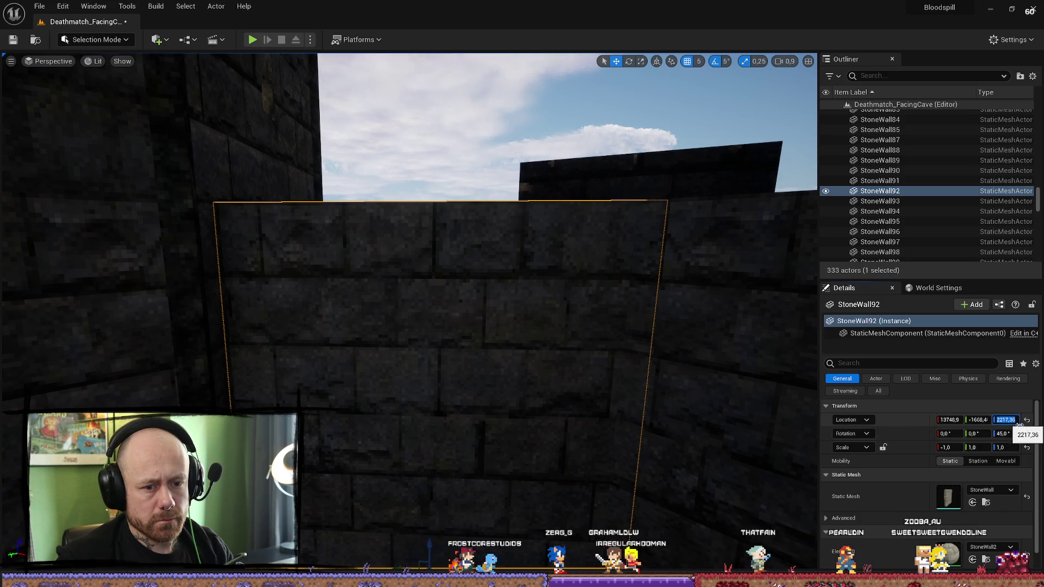
pyautogui.click(1015, 420)
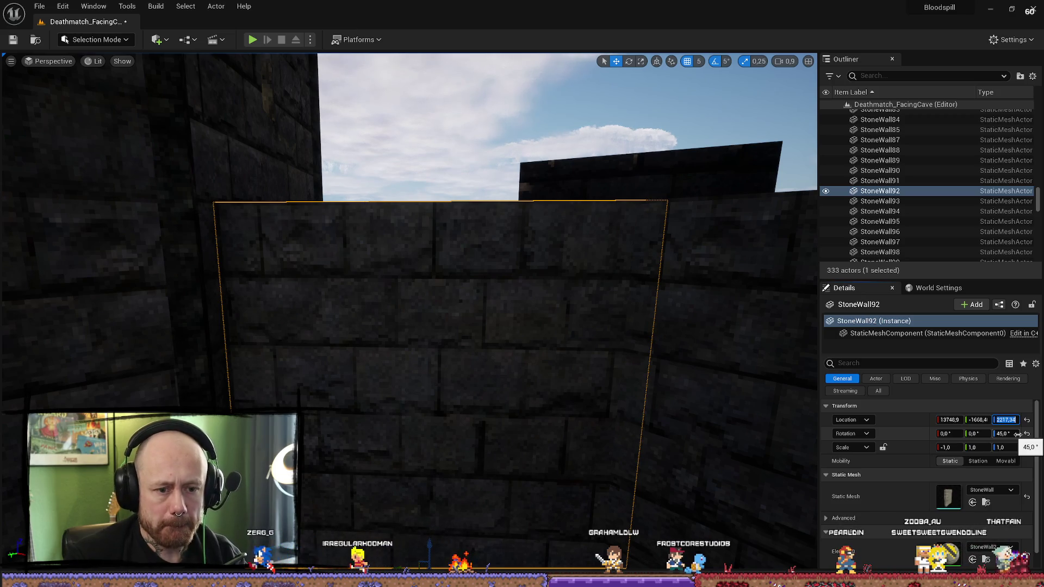
# Step: Frame StoneWall92 in view, then turn toward the lava and bridge to select the tower
pyautogui.moveTo(741, 292)
pyautogui.mouseDown()
pyautogui.moveTo(741, 261)
pyautogui.moveTo(741, 381)
pyautogui.mouseUp()
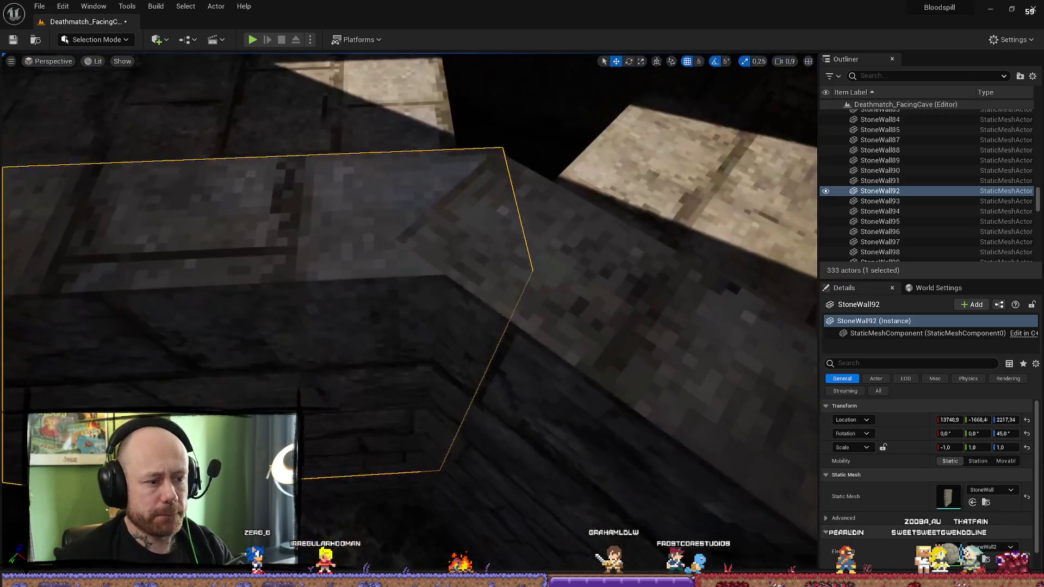
pyautogui.press('f')
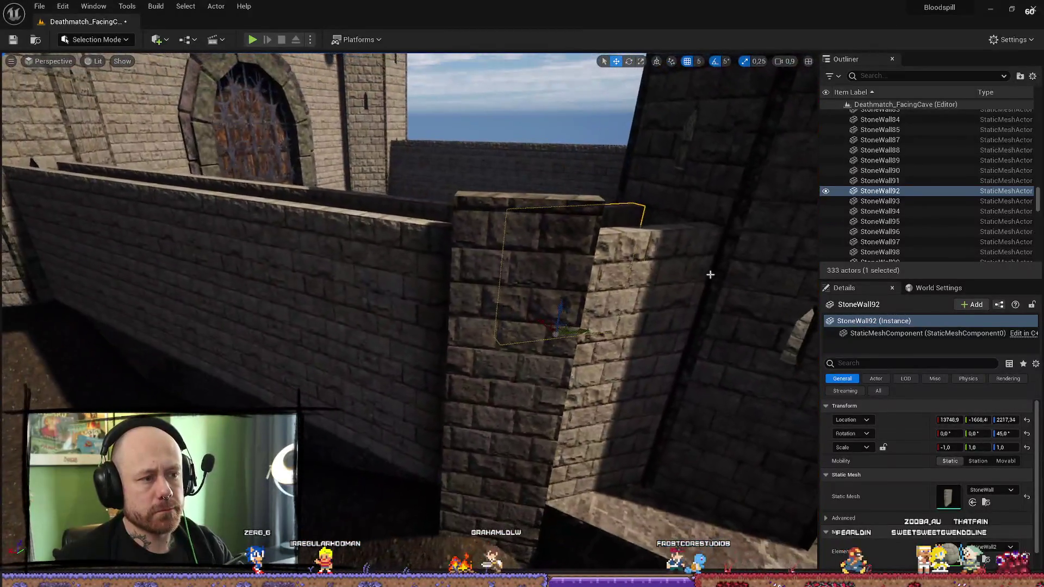
pyautogui.moveTo(711, 275)
pyautogui.mouseDown()
pyautogui.moveTo(490, 467)
pyautogui.moveTo(463, 437)
pyautogui.mouseUp()
pyautogui.click(478, 451)
# Step: Duplicate Cube_BP9 as Cube_BP11 and place the copy at the far tower wall
pyautogui.click(430, 245)
pyautogui.moveTo(430, 244)
pyautogui.mouseDown()
pyautogui.moveTo(311, 536)
pyautogui.moveTo(485, 376)
pyautogui.moveTo(516, 427)
pyautogui.mouseUp()
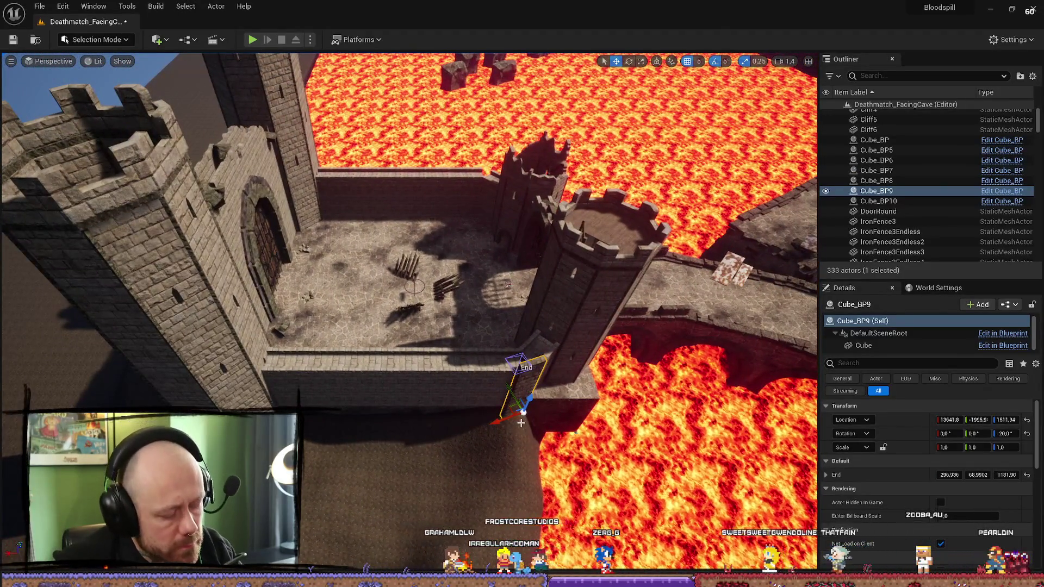
pyautogui.hotkey('ctrl', 'd')
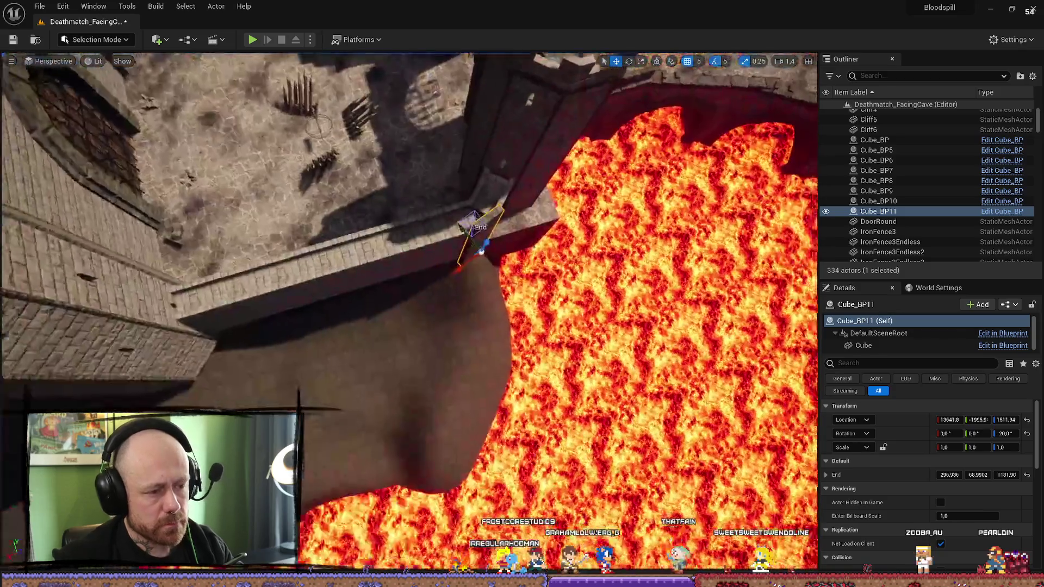
pyautogui.moveTo(481, 251); pyautogui.dragTo(707, 178)
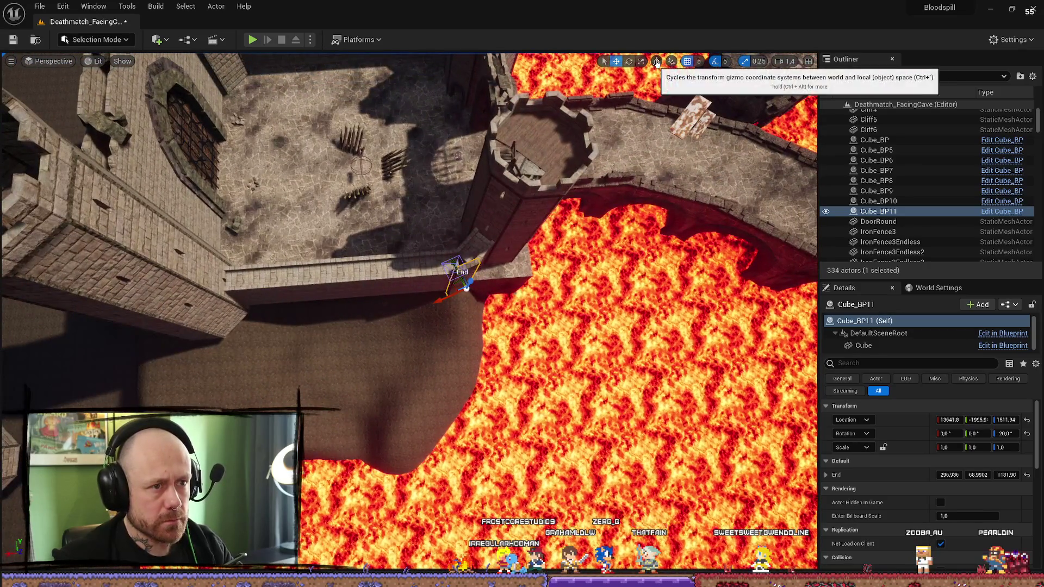
pyautogui.moveTo(465, 259); pyautogui.dragTo(158, 386)
pyautogui.press('f')
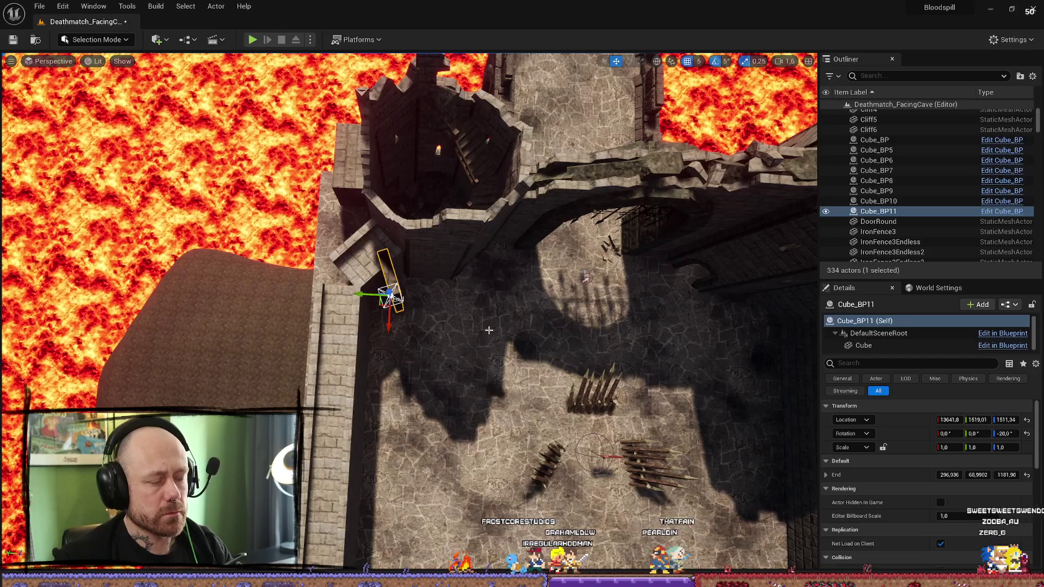
pyautogui.hotkey('ctrl', 'z')
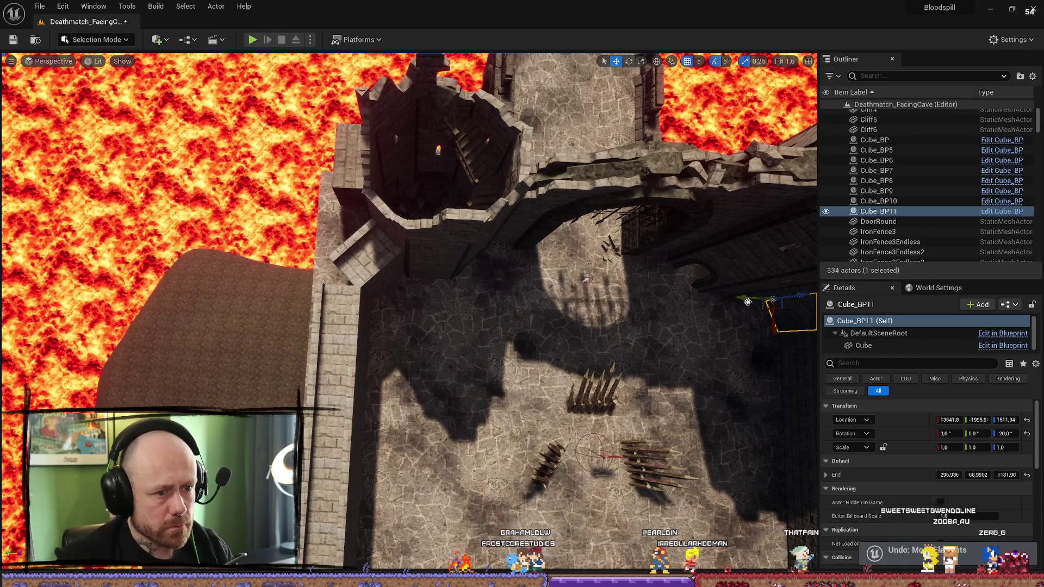
pyautogui.hotkey('ctrl', 'y')
# Step: Apply Transform > Mirror Y to Cube_BP11 and slide it against the tower wall
pyautogui.rightClick(411, 268)
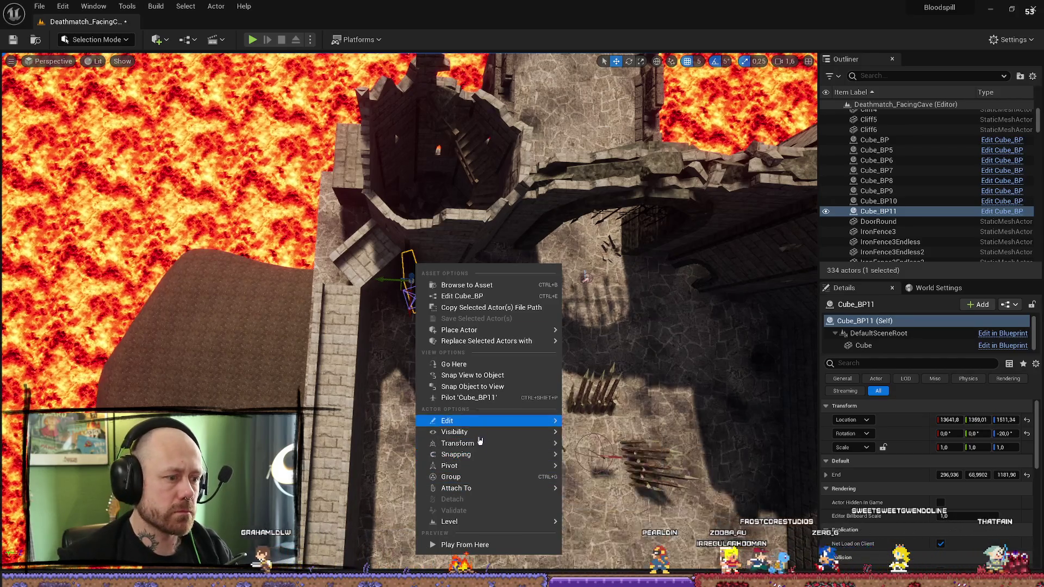
pyautogui.moveTo(484, 443)
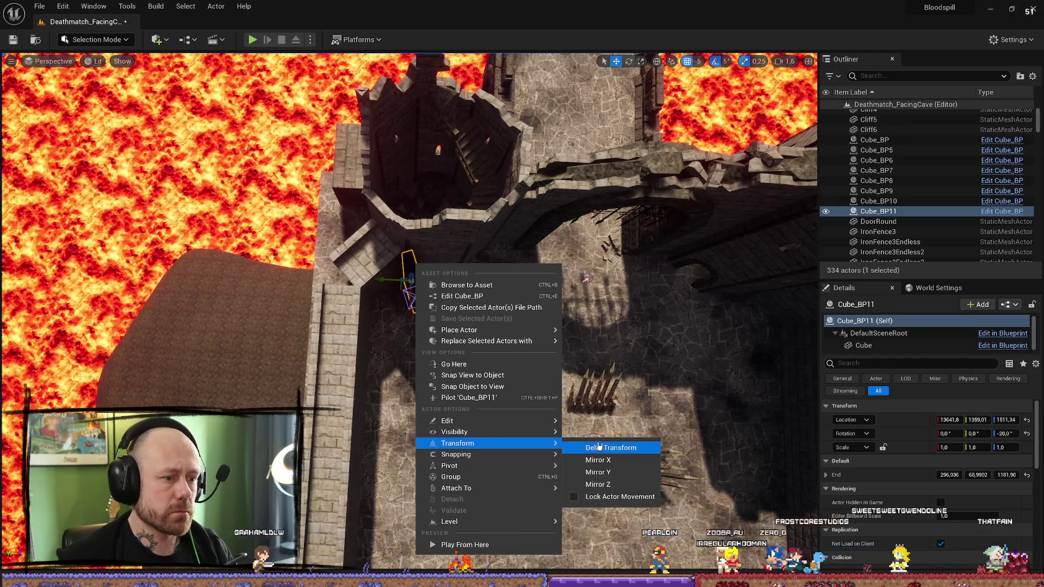
pyautogui.click(610, 473)
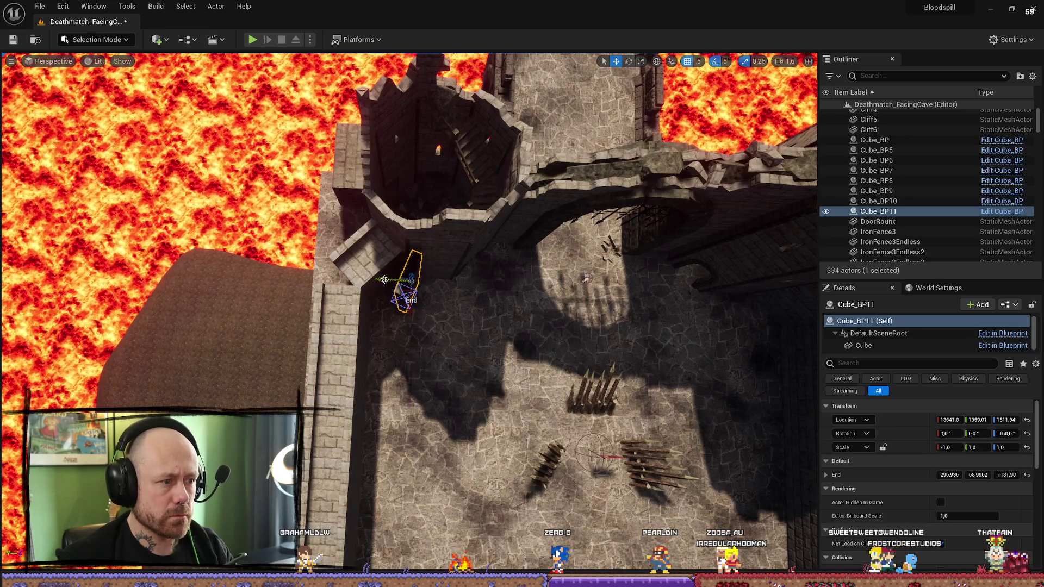
pyautogui.moveTo(385, 280); pyautogui.dragTo(319, 278)
pyautogui.press('w')
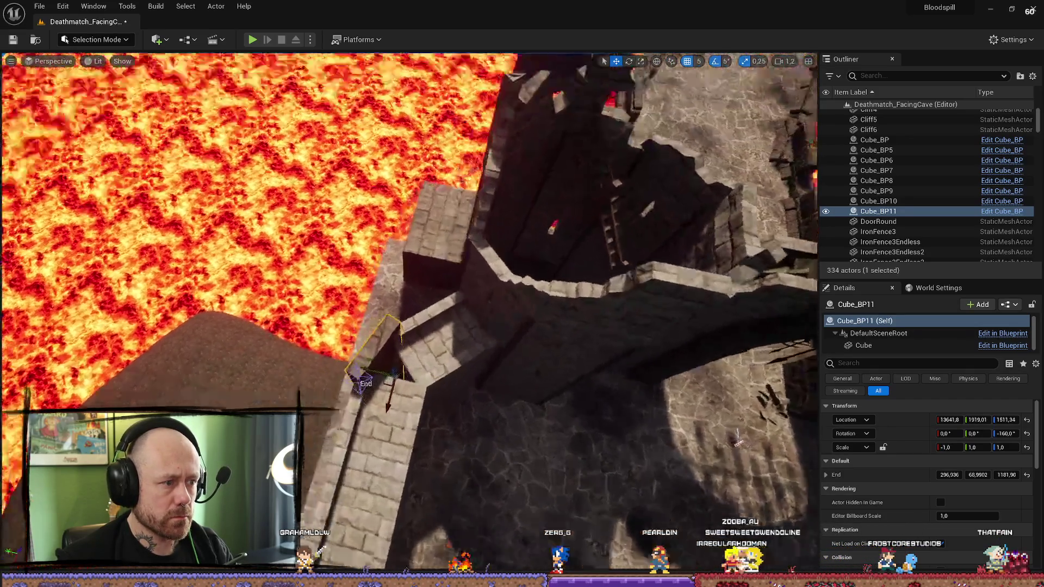